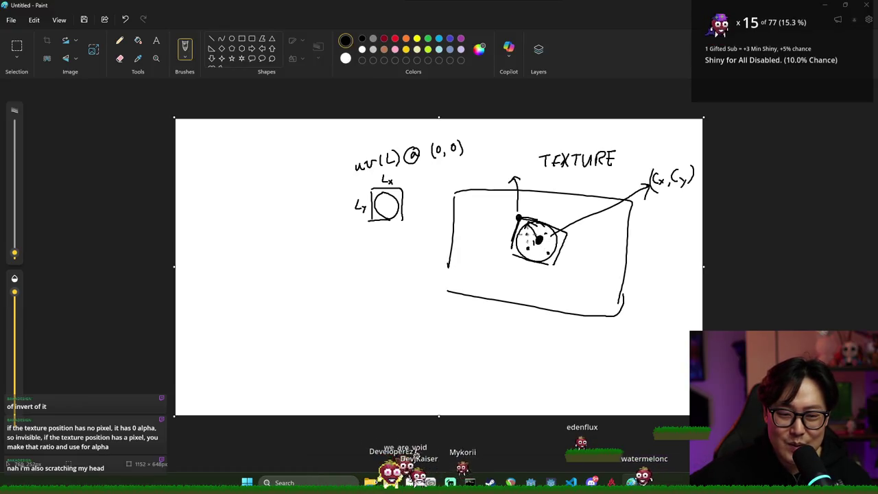
# Step: Draw an upward arrow labelled uv above the light circle and mark points inside the circle
pyautogui.rightClick(530, 235)
pyautogui.press('Escape')
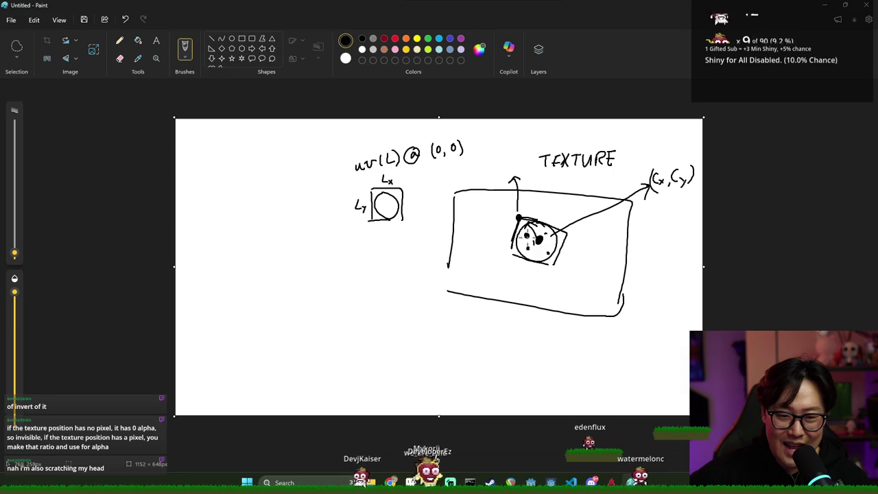
pyautogui.moveTo(543, 182); pyautogui.dragTo(540, 204)
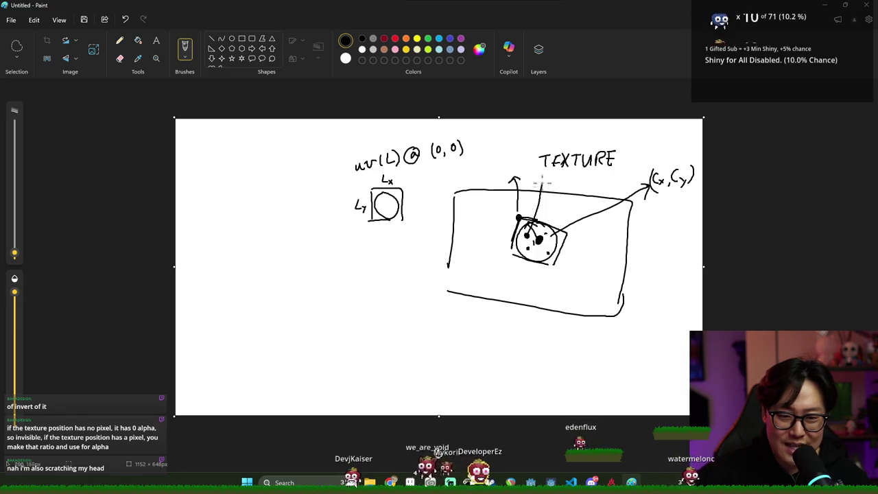
pyautogui.moveTo(544, 173); pyautogui.dragTo(569, 176)
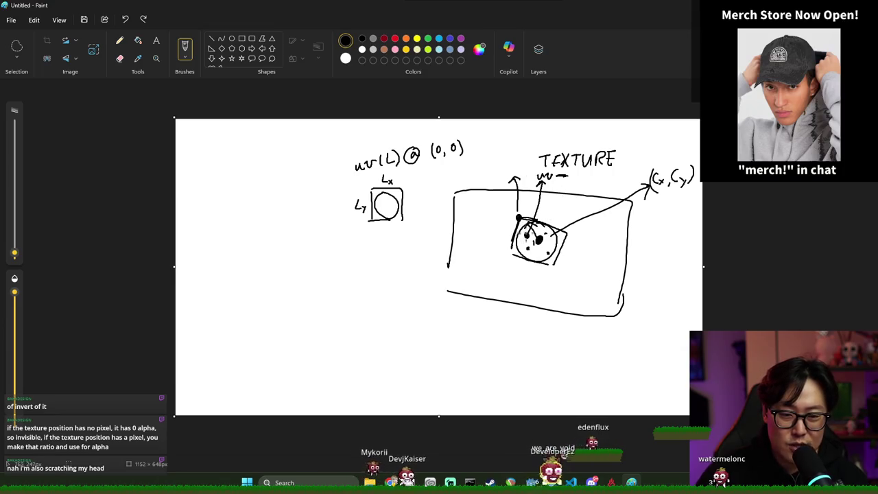
pyautogui.moveTo(528, 242); pyautogui.dragTo(536, 238)
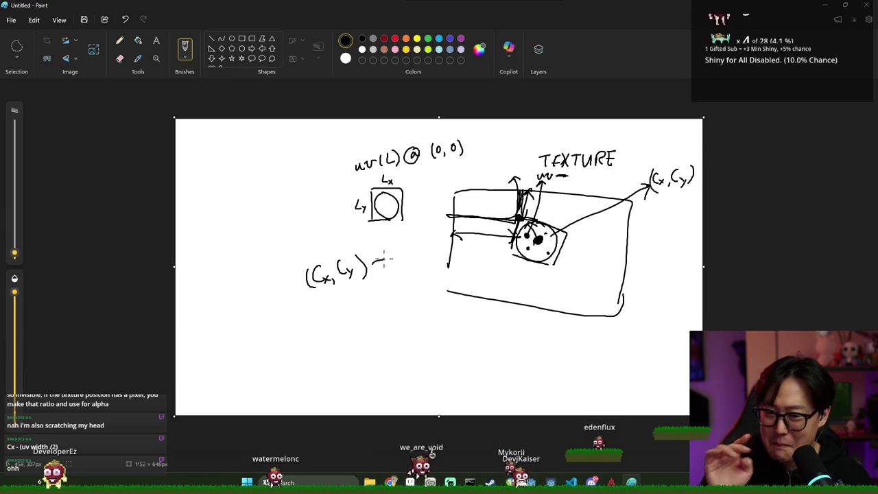
# Step: Write '(R,R)' after '(Cx,Cy) -' and add the equals sign after 'Left Top'
pyautogui.moveTo(395, 252); pyautogui.dragTo(395, 267)
pyautogui.moveTo(395, 252); pyautogui.dragTo(406, 268)
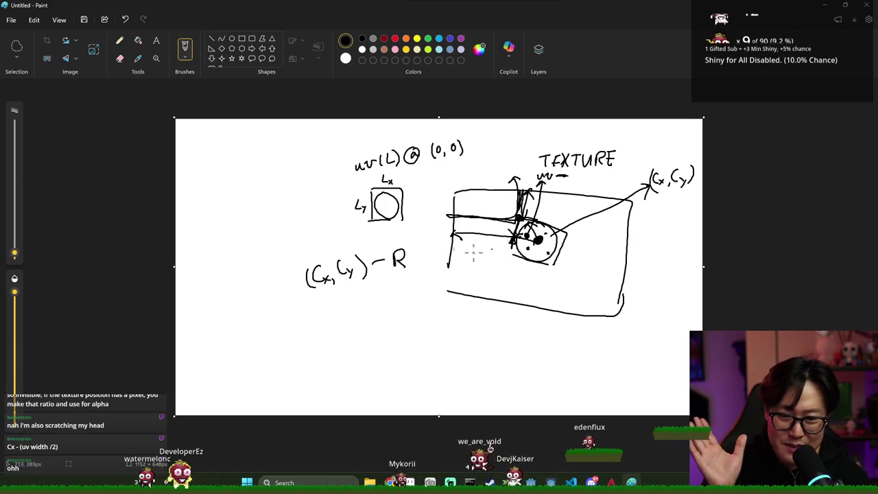
pyautogui.moveTo(420, 247); pyautogui.dragTo(437, 269)
pyautogui.moveTo(393, 244); pyautogui.dragTo(391, 272)
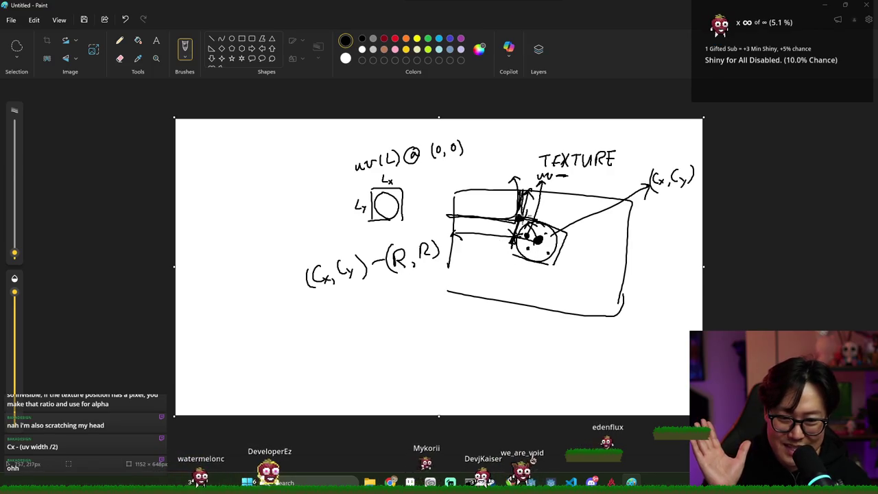
pyautogui.moveTo(282, 282); pyautogui.dragTo(291, 281)
pyautogui.moveTo(283, 288); pyautogui.dragTo(291, 287)
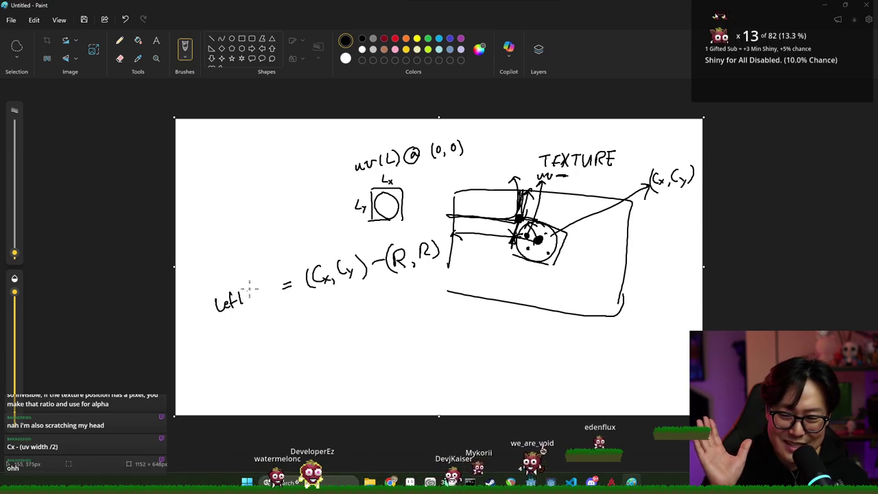
# Step: Label 'Light texture', undo the accidental clear, and write '(0,0) = Texture UV'
pyautogui.moveTo(256, 290); pyautogui.dragTo(254, 293)
pyautogui.moveTo(262, 290); pyautogui.dragTo(264, 302)
pyautogui.moveTo(224, 323)
pyautogui.mouseDown()
pyautogui.moveTo(244, 336)
pyautogui.moveTo(267, 329)
pyautogui.moveTo(272, 315)
pyautogui.mouseUp()
pyautogui.rightClick(283, 315)
pyautogui.click(323, 302)
pyautogui.rightClick(294, 312)
pyautogui.press('Escape')
pyautogui.hotkey('ctrl', 'z')
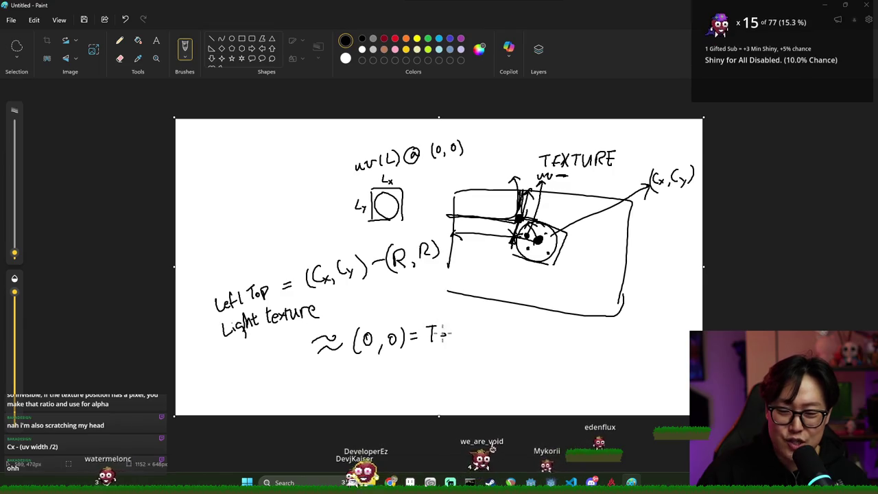
pyautogui.moveTo(473, 336); pyautogui.dragTo(533, 328)
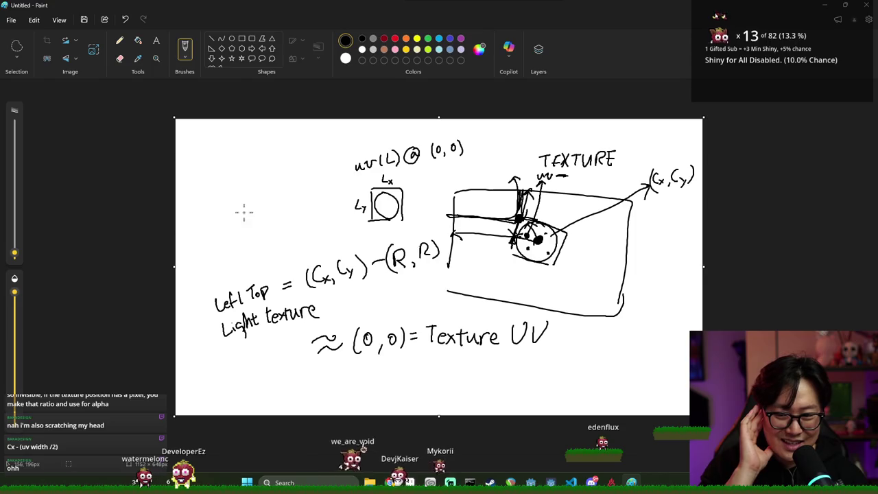
# Step: Handwrite 'Light uv - tsize' at the upper left of the sketch
pyautogui.moveTo(234, 205); pyautogui.dragTo(240, 219)
pyautogui.moveTo(244, 211)
pyautogui.mouseDown()
pyautogui.moveTo(246, 223)
pyautogui.moveTo(260, 218)
pyautogui.mouseUp()
pyautogui.moveTo(255, 209); pyautogui.dragTo(263, 208)
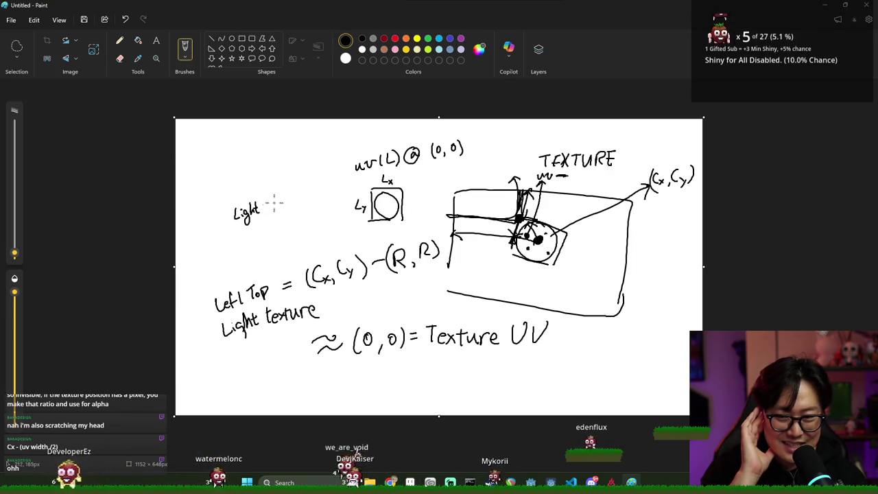
pyautogui.moveTo(263, 212); pyautogui.dragTo(281, 207)
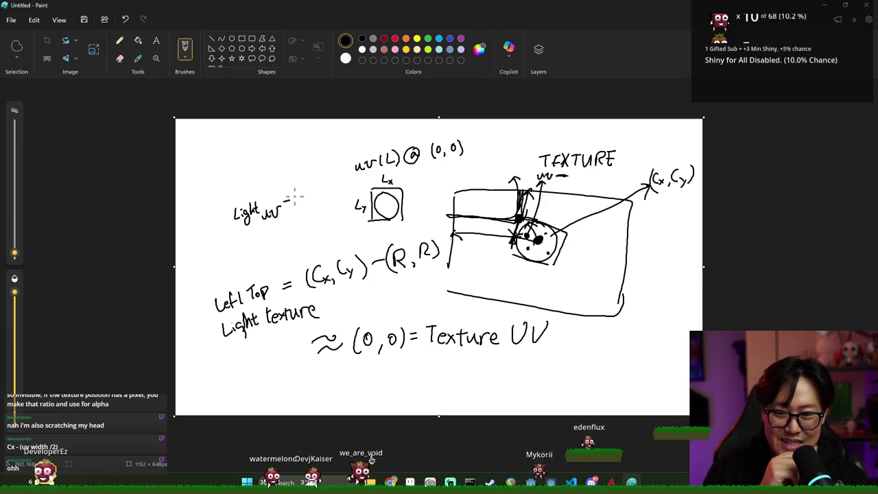
pyautogui.moveTo(299, 192); pyautogui.dragTo(299, 201)
pyautogui.moveTo(296, 196); pyautogui.dragTo(330, 200)
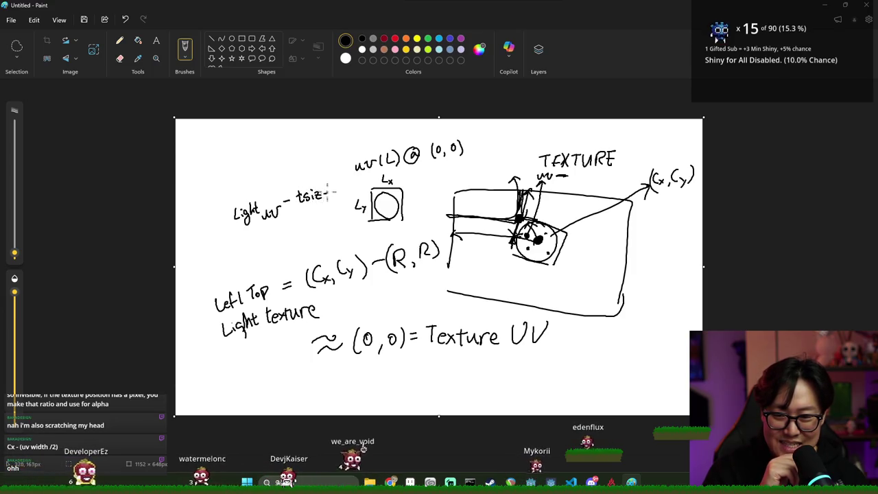
# Step: Bracket it into 'uv - (Light uv - tsize)', circle the formula, and return to Godot
pyautogui.moveTo(232, 204); pyautogui.dragTo(248, 237)
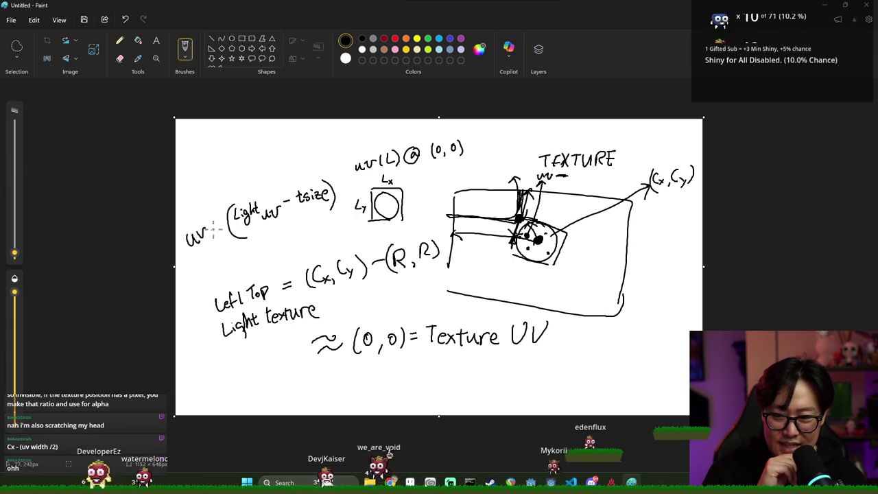
pyautogui.moveTo(200, 255)
pyautogui.mouseDown()
pyautogui.moveTo(360, 172)
pyautogui.moveTo(201, 260)
pyautogui.mouseUp()
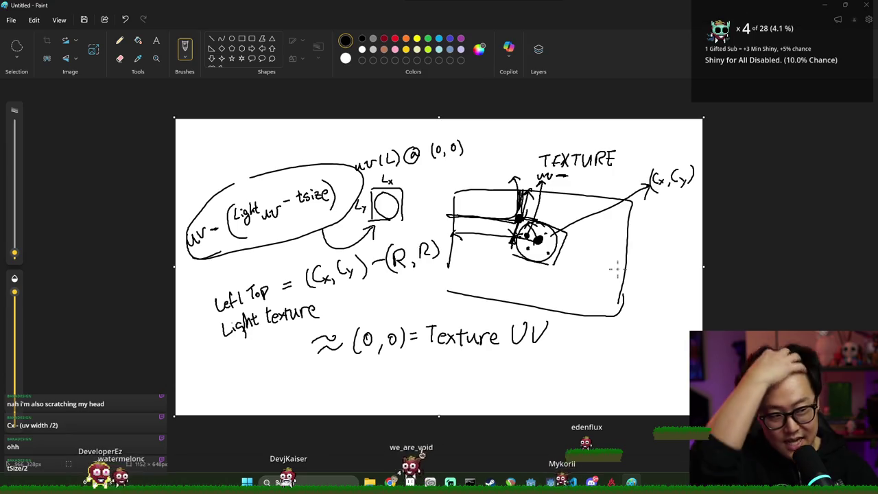
pyautogui.hotkey('alt', 'Tab')
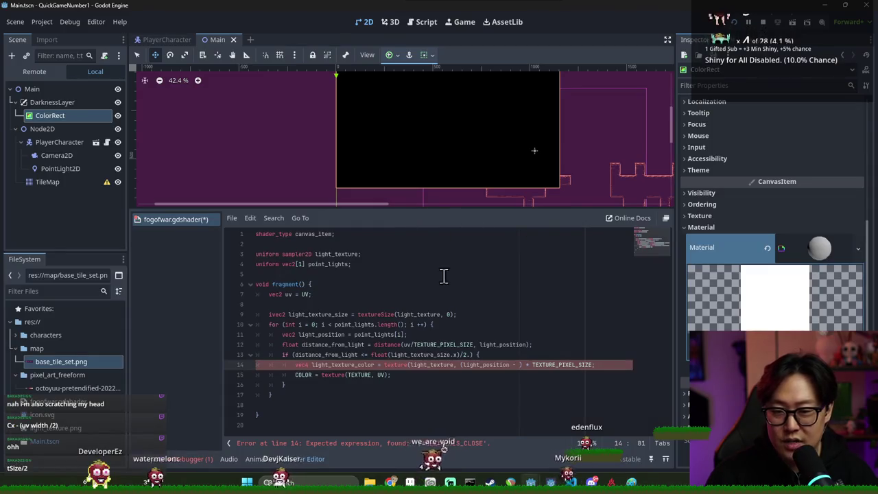
# Step: Open a new line 14 in the if block and begin the vec2 light_uv declaration, consulting the diagram
pyautogui.hotkey('alt', 'Tab')
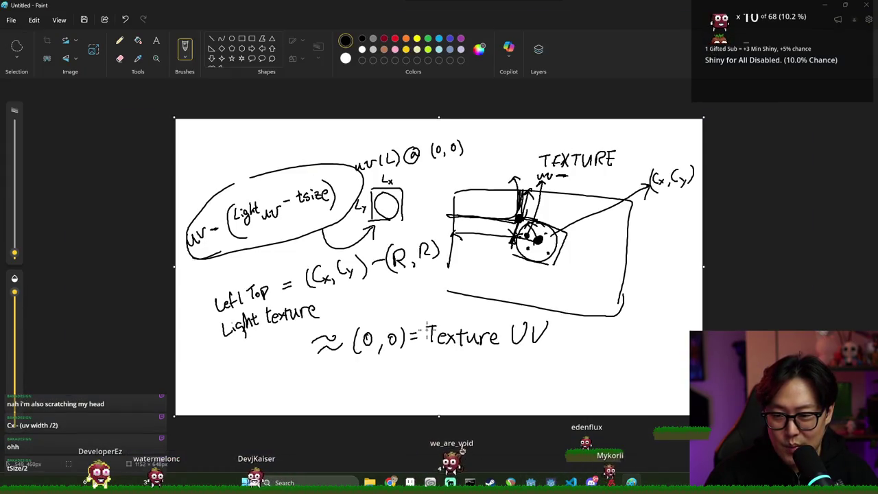
pyautogui.hotkey('alt', 'Tab')
pyautogui.hotkey('alt', 'Tab')
pyautogui.hotkey('alt', 'Tab')
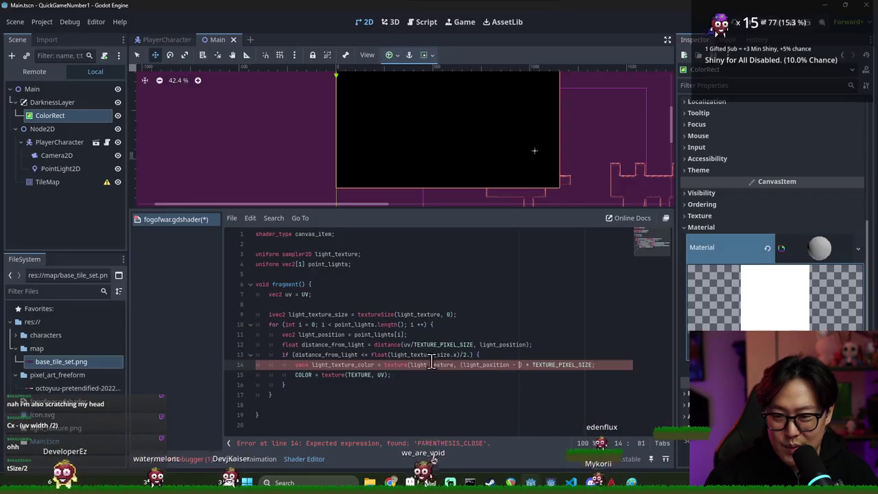
pyautogui.click(490, 355)
pyautogui.press('Return')
pyautogui.write('v')
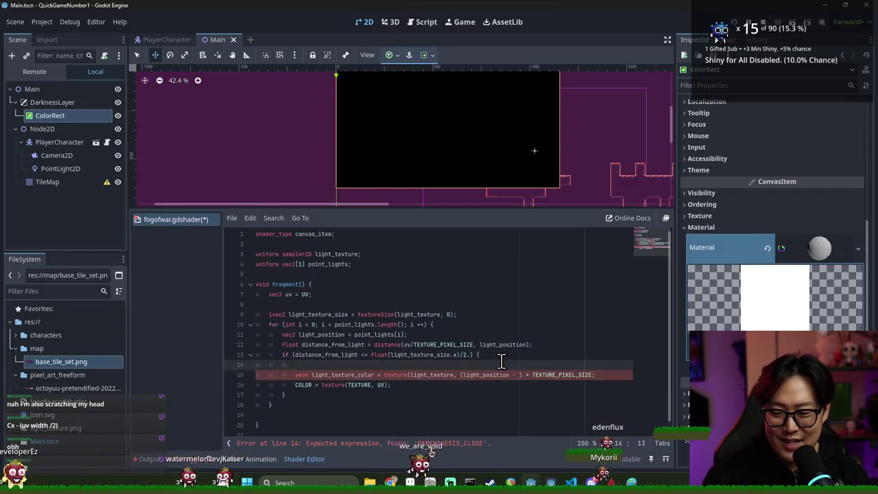
pyautogui.write('ec2 ')
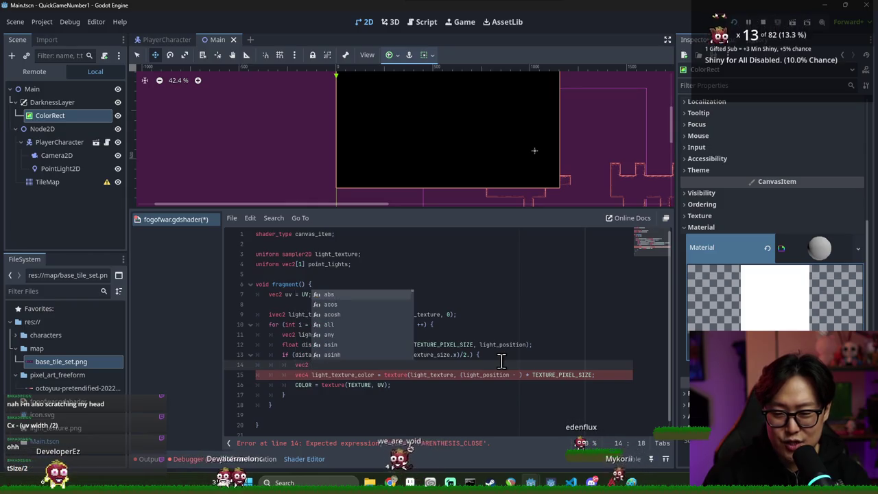
pyautogui.write('textu')
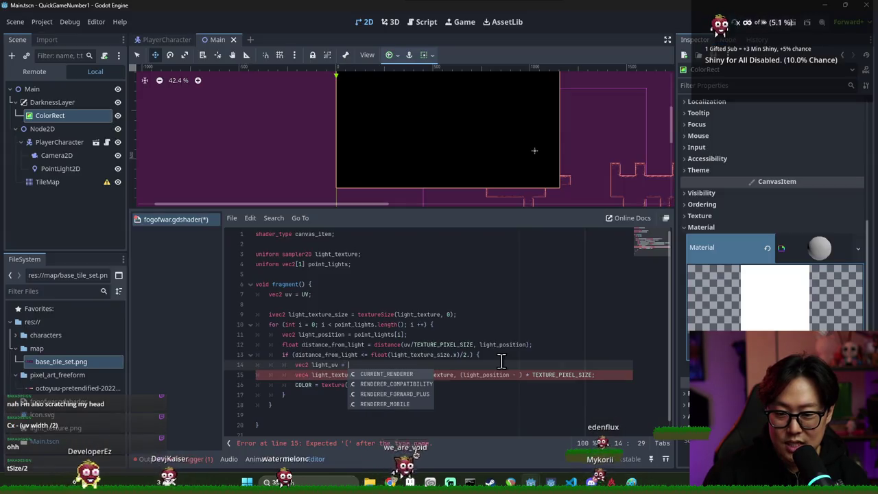
pyautogui.hotkey('alt', 'Tab')
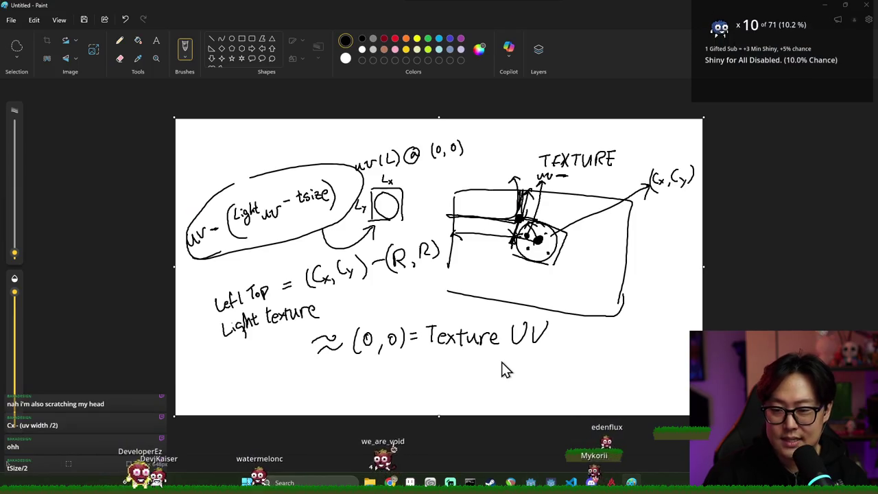
pyautogui.hotkey('alt', 'Tab')
pyautogui.hotkey('alt', 'Tab')
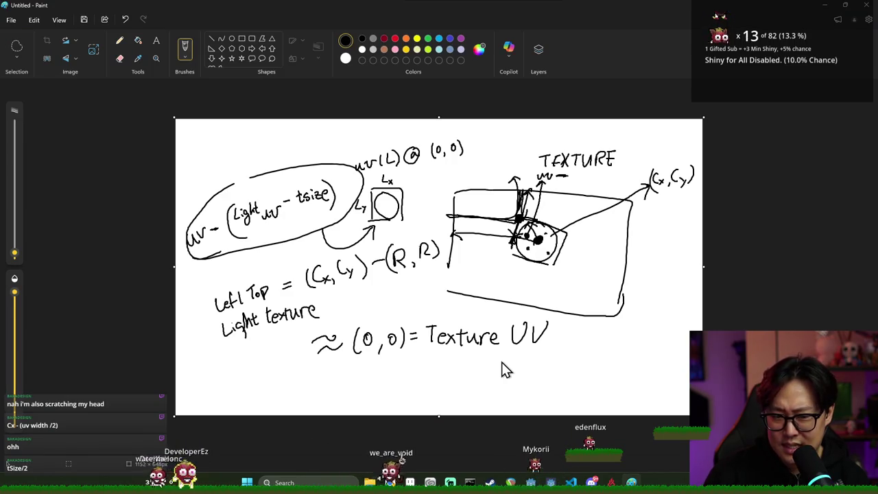
pyautogui.hotkey('alt', 'Tab')
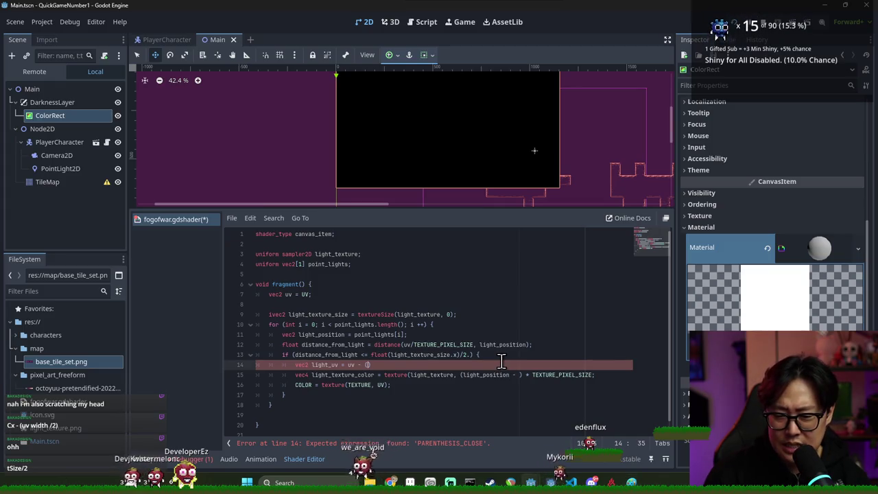
# Step: Complete line 14 as uv - (light_position*TEXTURE_PIXEL_SIZE) - 0.5*light_texture_size
pyautogui.write('light_position')
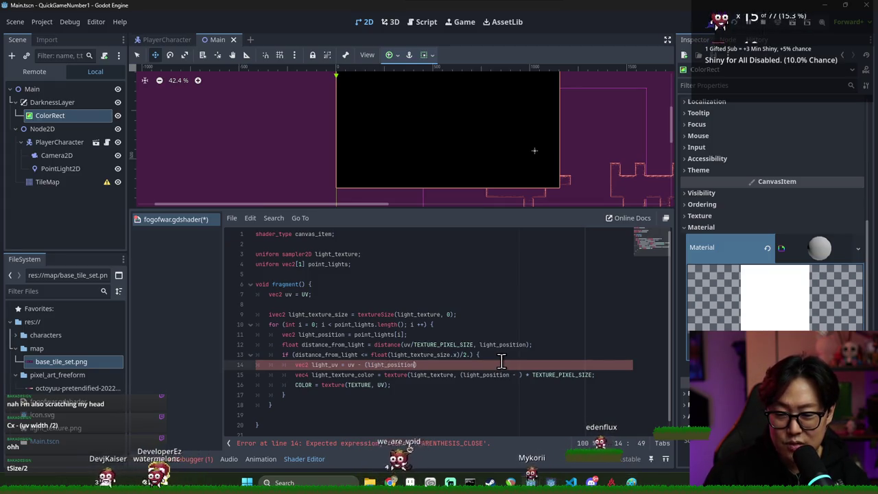
pyautogui.hotkey('alt', 'Tab')
pyautogui.hotkey('alt', 'Tab')
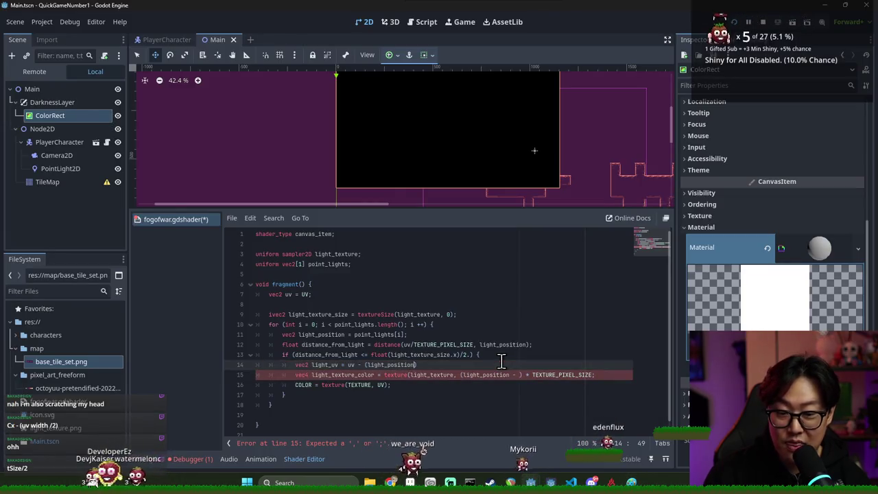
pyautogui.write('*TEXTURE_PI')
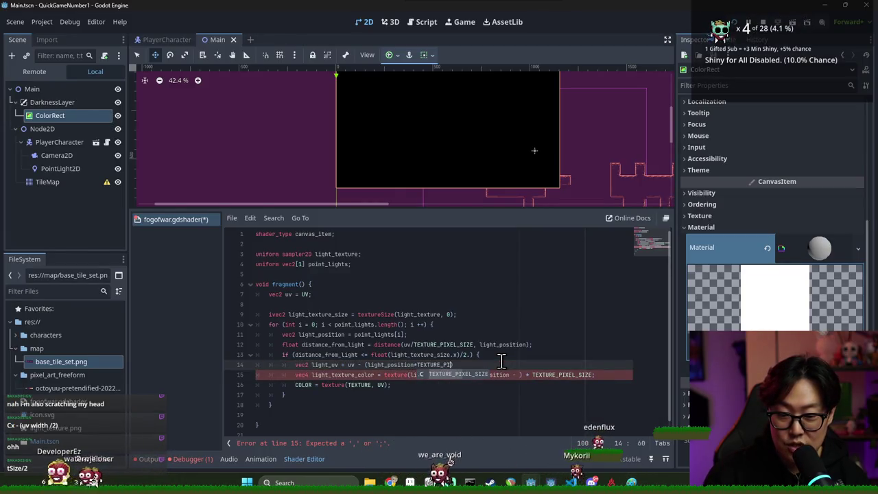
pyautogui.write('XEL_SIZE) -')
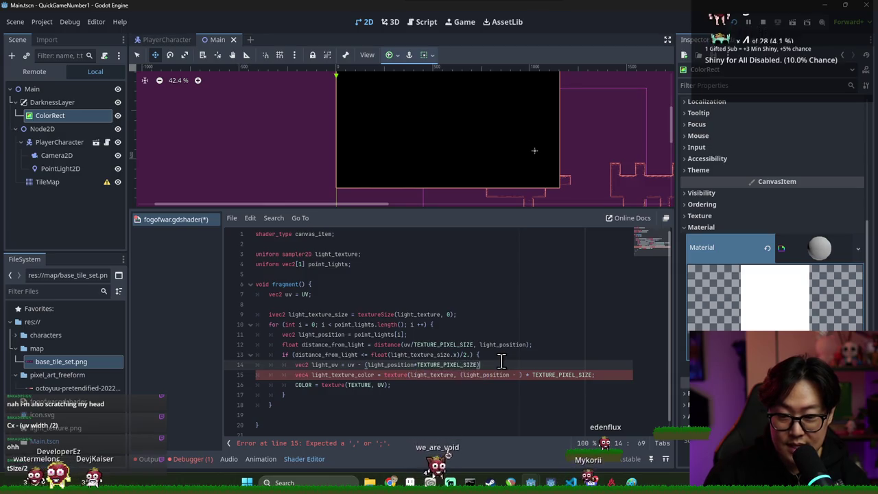
pyautogui.hotkey('alt', 'Tab')
pyautogui.hotkey('alt', 'Tab')
pyautogui.write('0')
pyautogui.press('BackSpace')
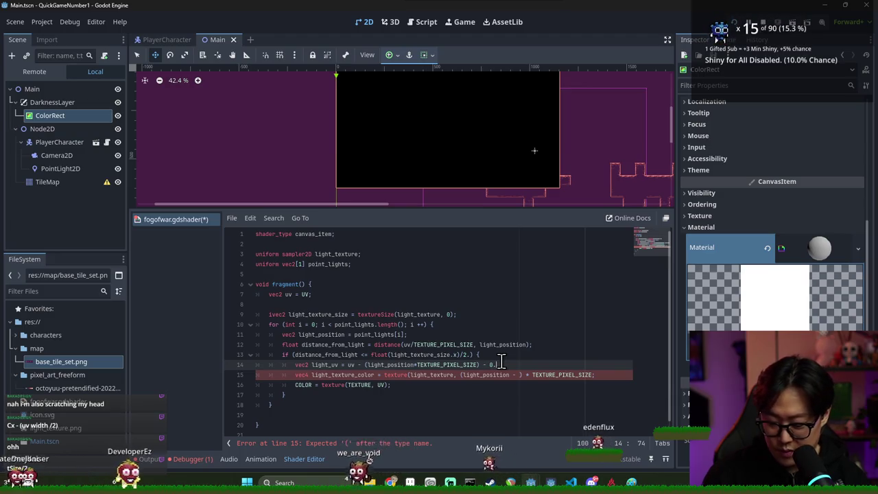
pyautogui.hotkey('alt', 'Tab')
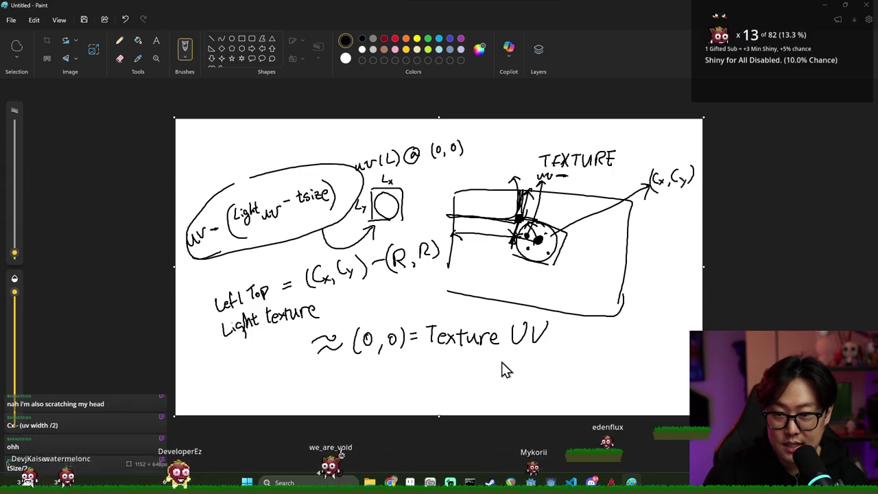
pyautogui.hotkey('alt', 'Tab')
pyautogui.write('0.5*light_texture_size')
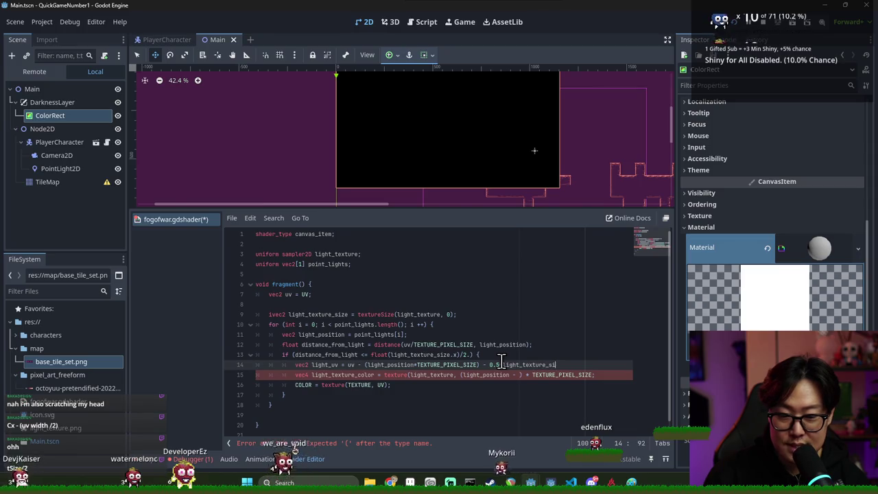
# Step: Try removing TEXTURE_PIXEL_SIZE from light_position on line 14, then undo the change
pyautogui.doubleClick(295, 314)
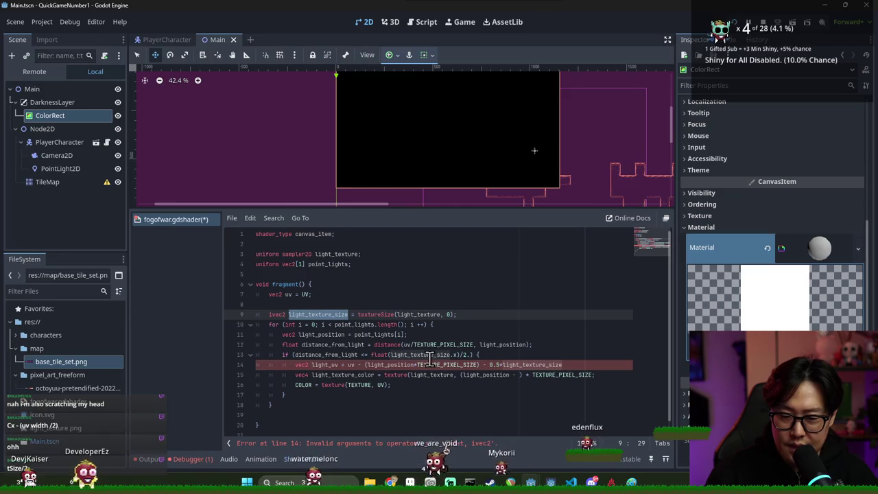
pyautogui.moveTo(381, 364); pyautogui.dragTo(472, 364)
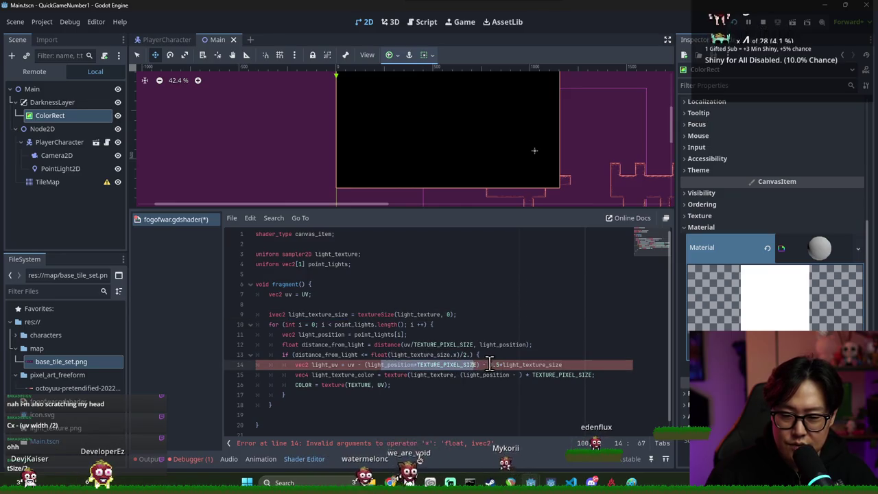
pyautogui.click(504, 365)
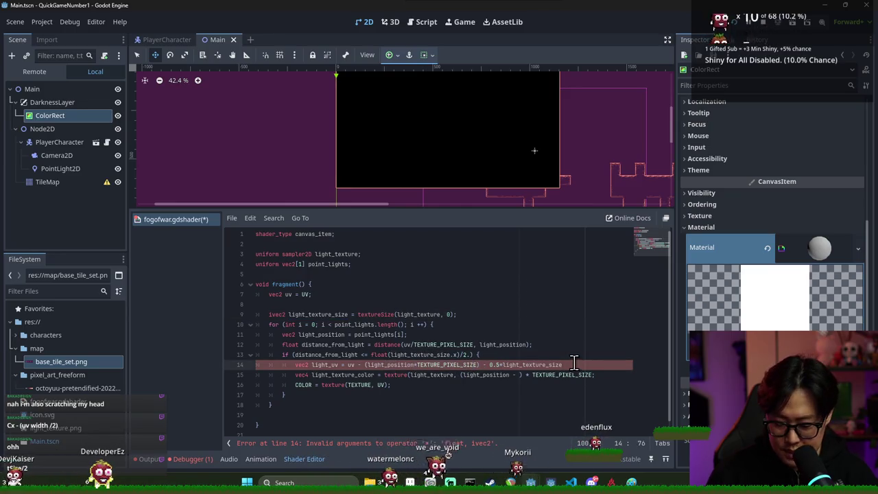
pyautogui.doubleClick(447, 364)
pyautogui.press('BackSpace')
pyautogui.press('BackSpace')
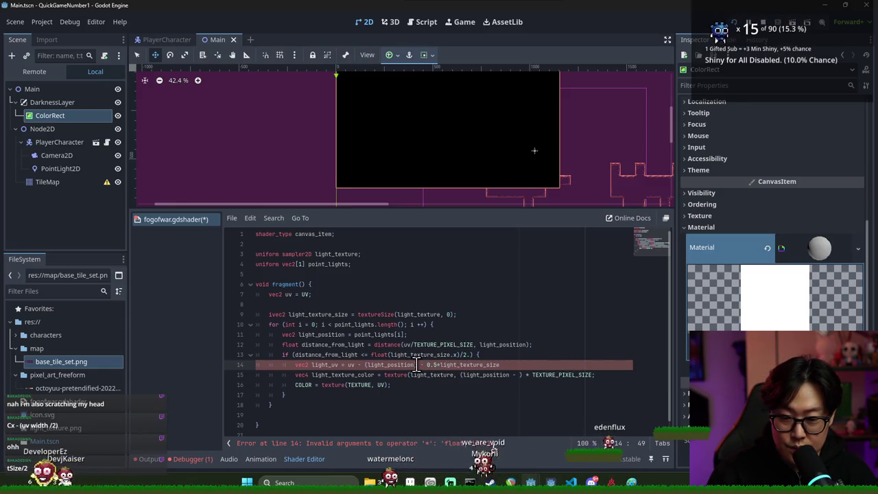
pyautogui.write(') * TEXTUR')
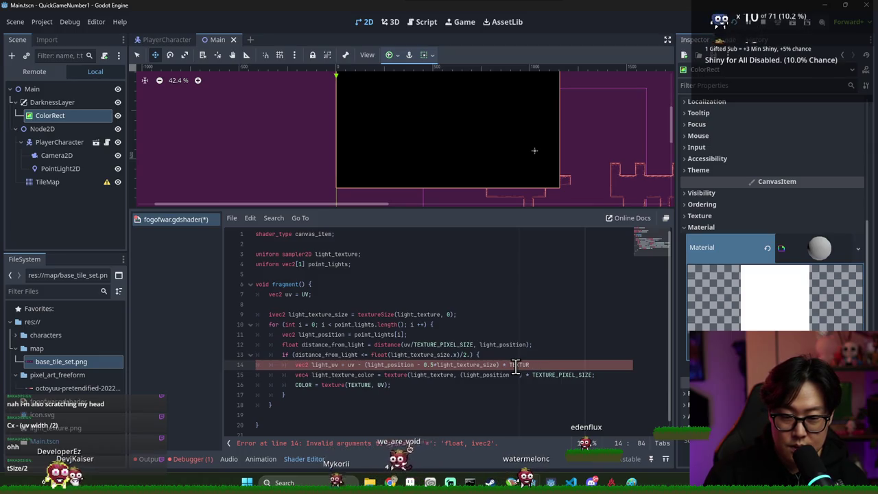
pyautogui.hotkey('ctrl', 'z')
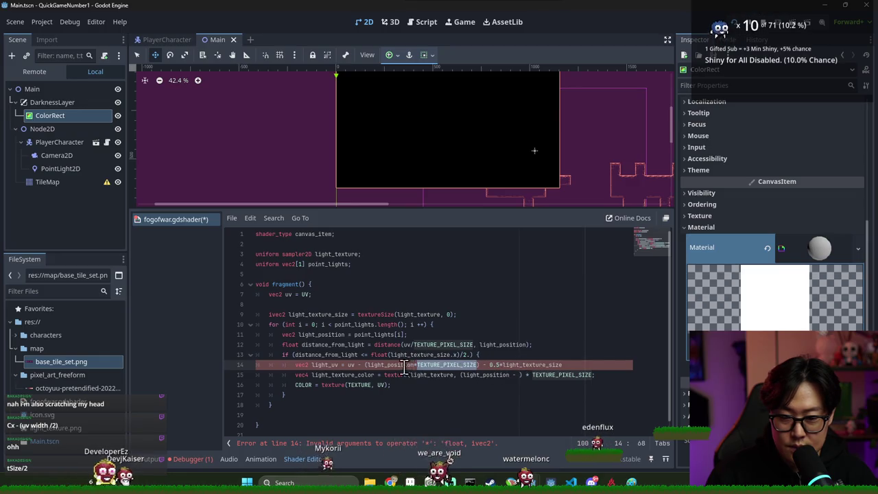
# Step: Make line 14 multiply (light_position - 0.5*light_texture_size) by the texture pixel size
pyautogui.doubleClick(525, 364)
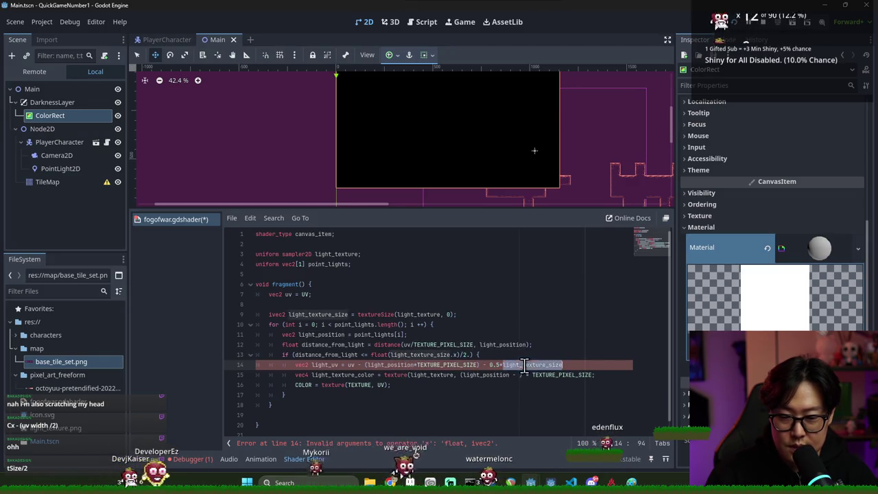
pyautogui.doubleClick(438, 365)
pyautogui.press('BackSpace')
pyautogui.press('BackSpace')
pyautogui.write(')')
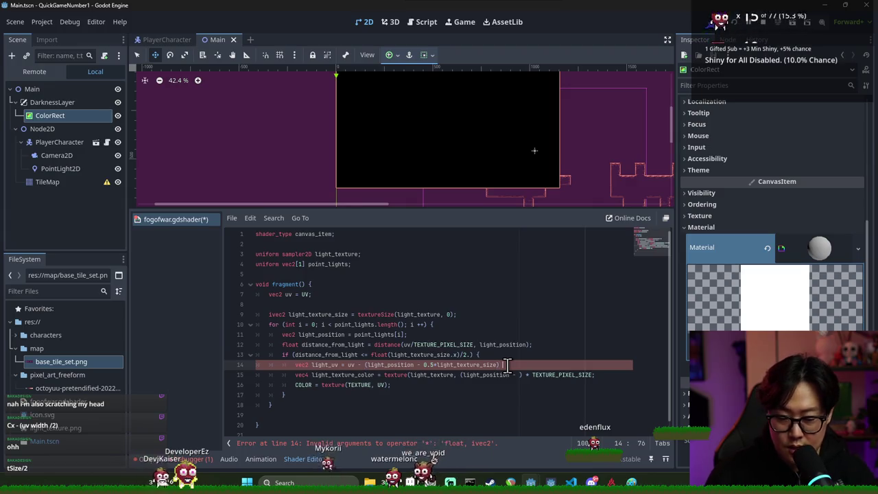
pyautogui.write('* TEXTTR_E')
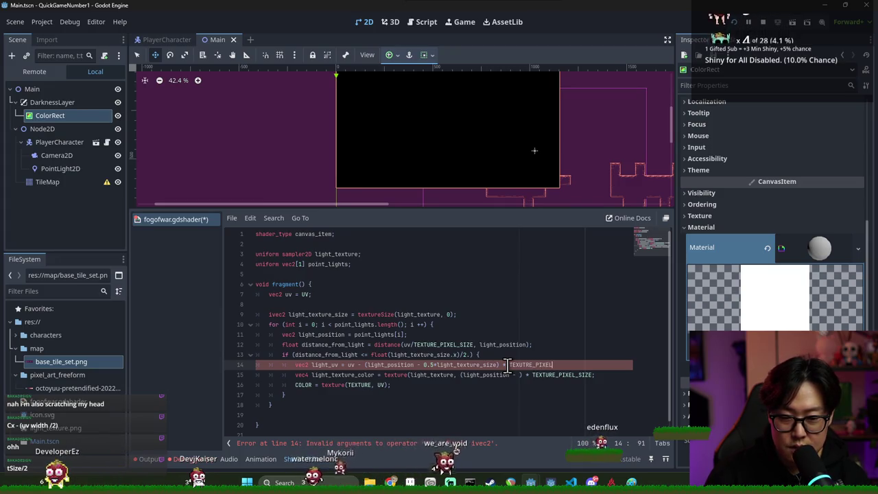
pyautogui.click(363, 367)
pyautogui.write('_SIZE;')
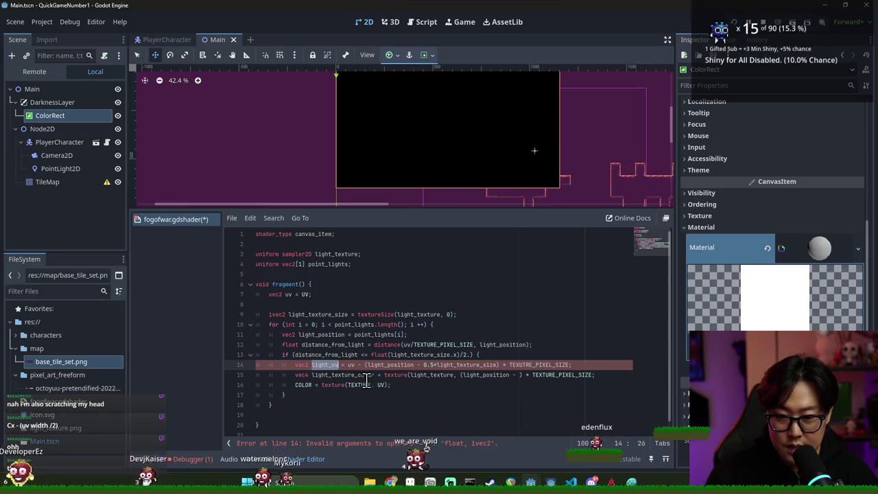
# Step: Save, then change line 15 to sample texture(light_texture, light_uv)
pyautogui.doubleClick(421, 376)
pyautogui.hotkey('ctrl', 's')
pyautogui.doubleClick(334, 376)
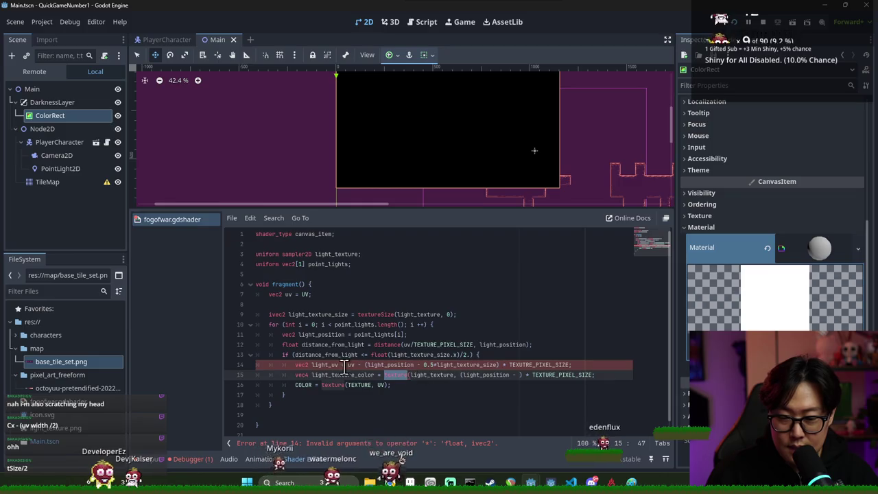
pyautogui.doubleClick(332, 365)
pyautogui.click(458, 376)
pyautogui.keyDown('shift'); pyautogui.click(594, 375); pyautogui.keyUp('shift')
pyautogui.write('light_uv')
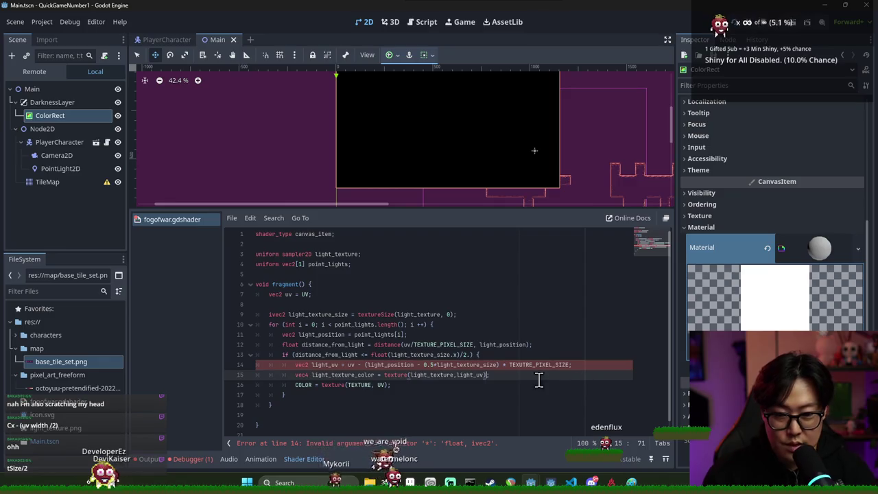
pyautogui.click(455, 375)
pyautogui.write(',')
# Step: Return to line 14 and select the misspelled TEXTURE_PIXEL_SIZE to fix it
pyautogui.click(415, 364)
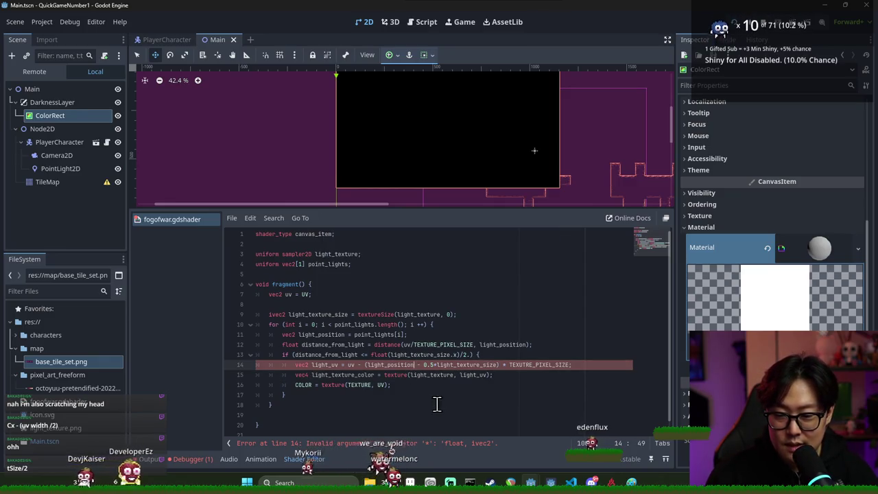
pyautogui.scroll(-1, 435, 405)
pyautogui.press('Home')
pyautogui.click(436, 334)
pyautogui.doubleClick(539, 355)
# Step: Insert line 17 below the COLOR line starting a COLOR.a = assignment with a pasted variable name
pyautogui.click(389, 371)
pyautogui.doubleClick(370, 365)
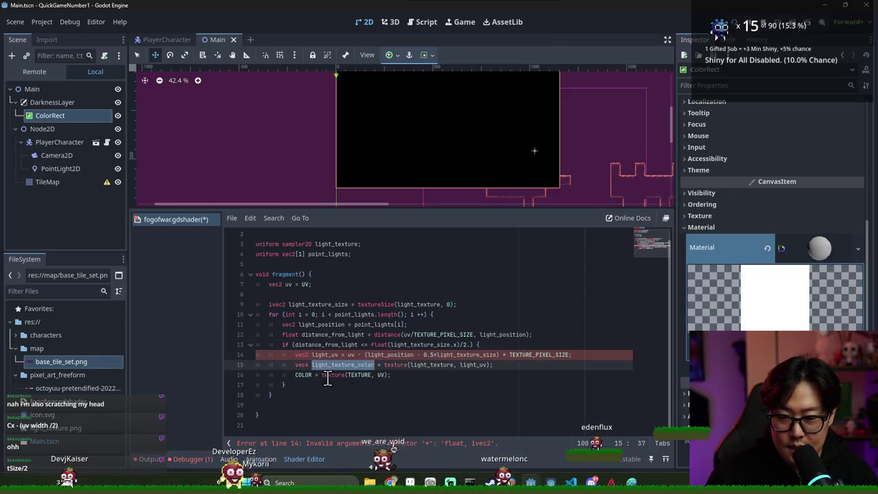
pyautogui.click(407, 376)
pyautogui.press('Return')
pyautogui.write('COLOR.a')
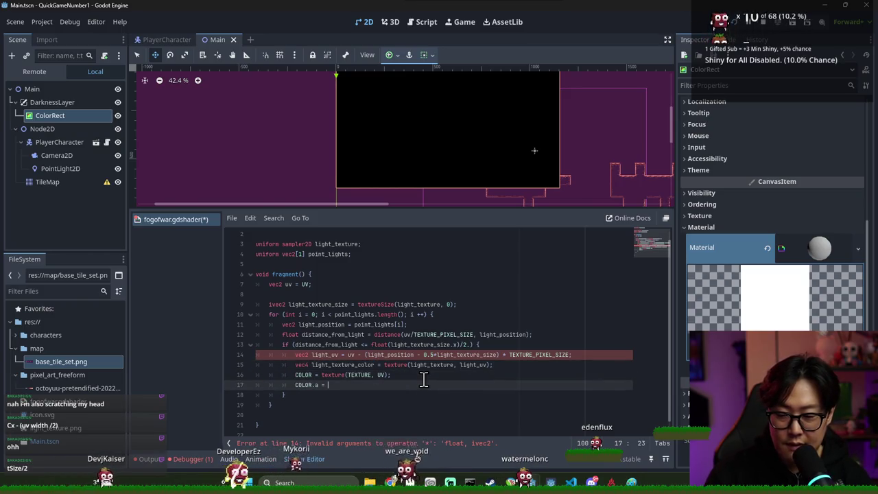
pyautogui.write('=')
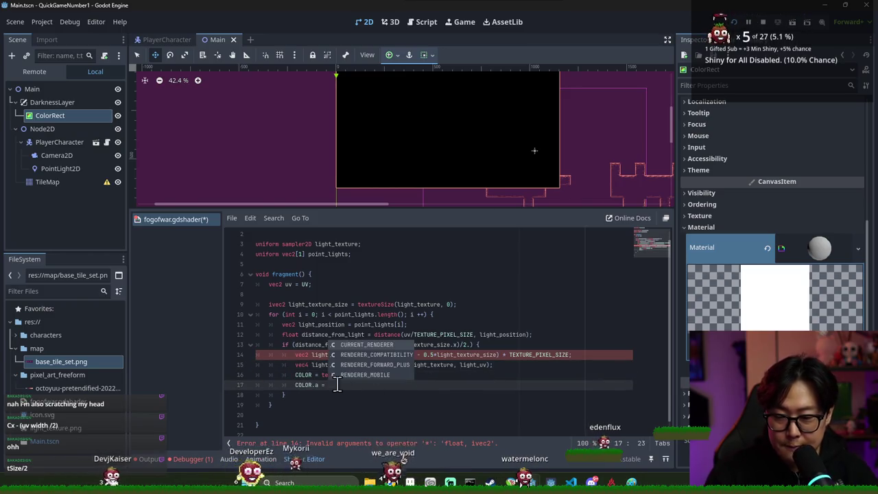
pyautogui.doubleClick(325, 355)
pyautogui.hotkey('ctrl', 'c')
pyautogui.click(337, 386)
pyautogui.hotkey('ctrl', 'v')
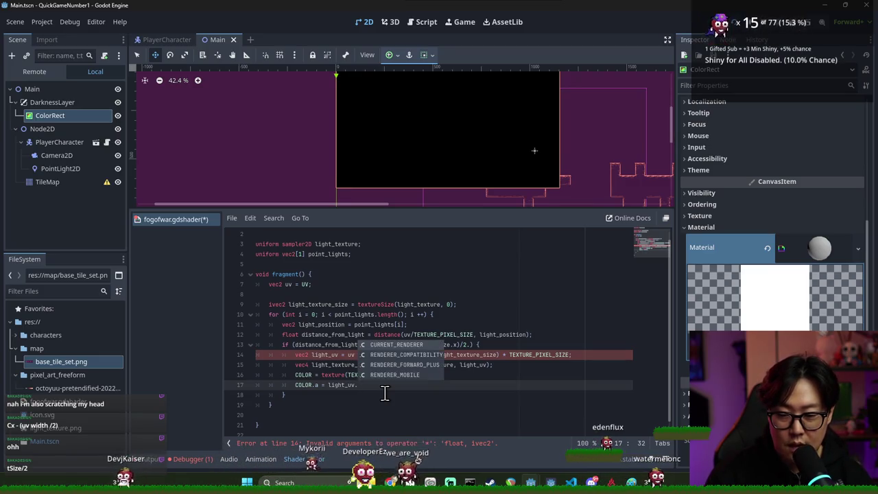
# Step: Make line 17 read COLOR.a = light_texture_color.a; and save the shader
pyautogui.write('a')
pyautogui.doubleClick(345, 365)
pyautogui.hotkey('ctrl', 'c')
pyautogui.doubleClick(337, 385)
pyautogui.hotkey('ctrl', 'v')
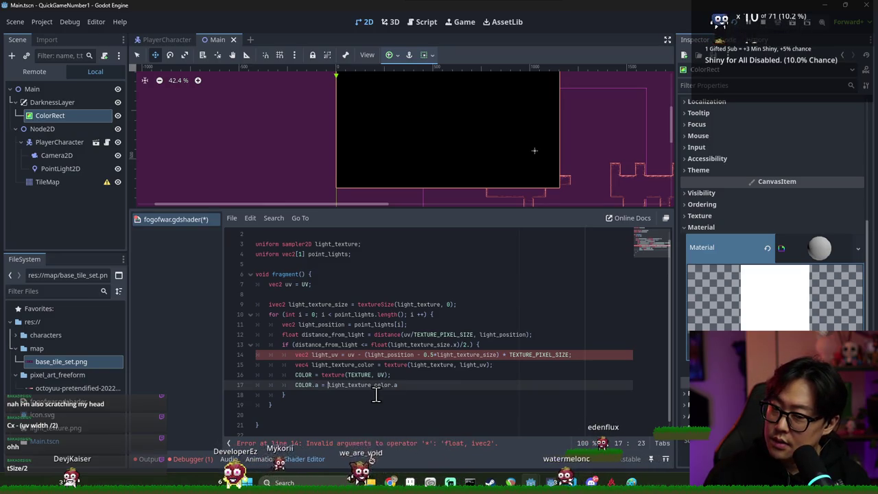
pyautogui.write(';')
pyautogui.hotkey('ctrl', 'Left')
pyautogui.hotkey('ctrl', 'Left')
pyautogui.hotkey('ctrl', 'Left')
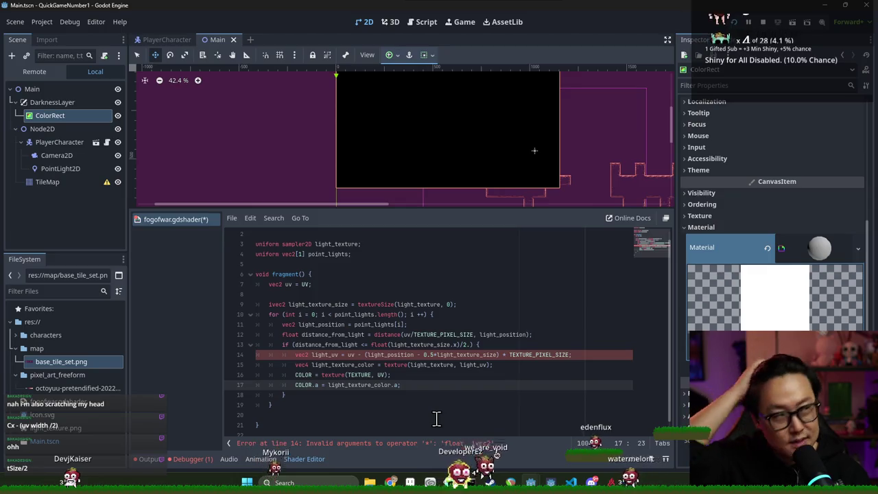
pyautogui.click(398, 385)
pyautogui.hotkey('ctrl', 's')
# Step: Begin wrapping light_texture_color.a on line 17 in a max( call
pyautogui.doubleClick(360, 385)
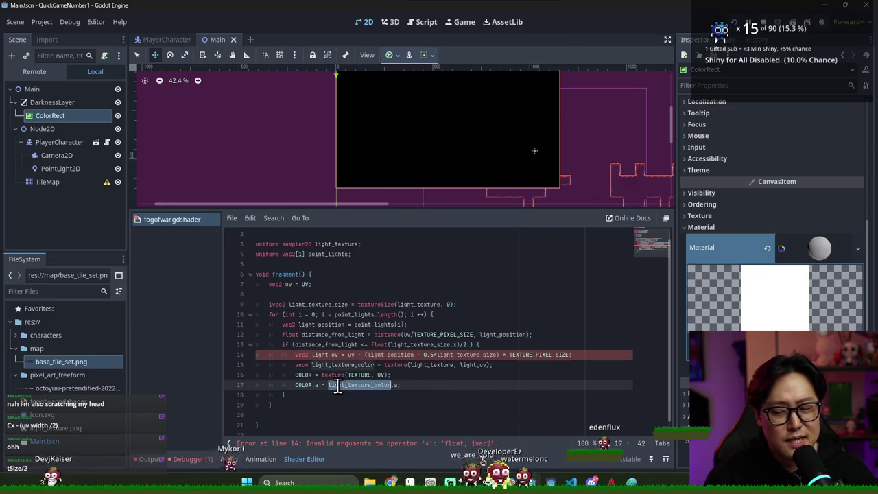
pyautogui.click(315, 385)
pyautogui.click(408, 378)
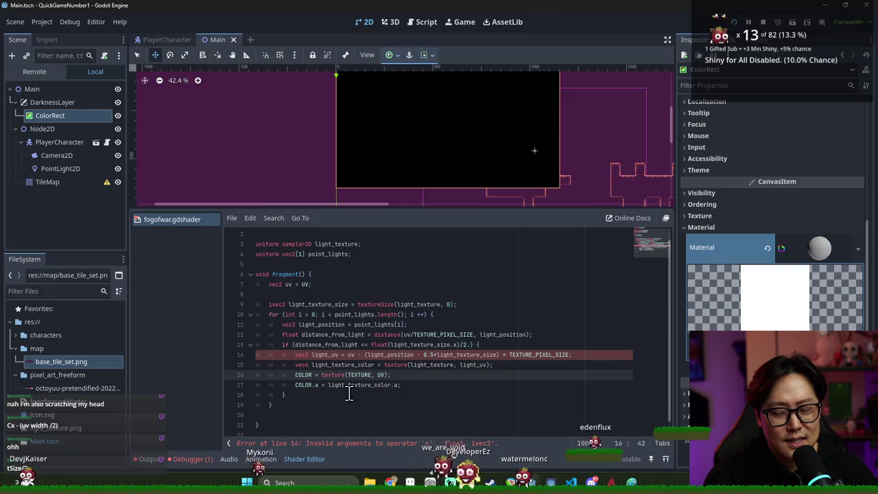
pyautogui.doubleClick(351, 385)
pyautogui.click(426, 377)
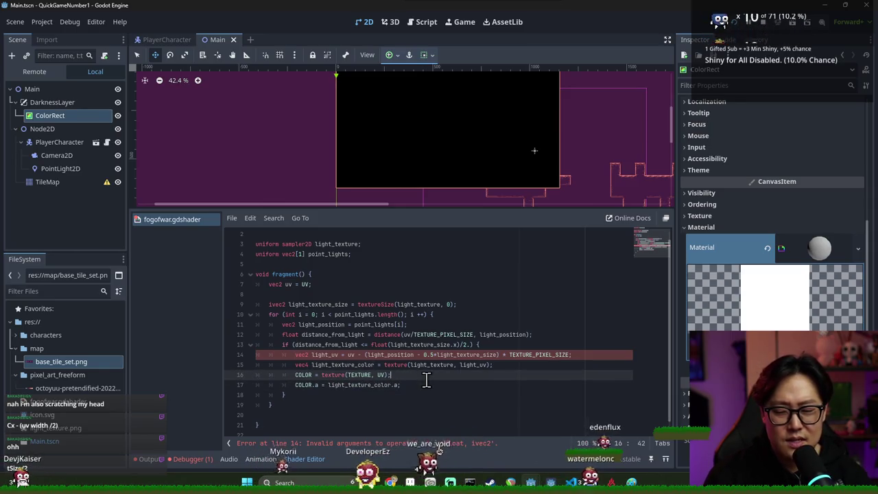
pyautogui.click(400, 385)
pyautogui.press('BackSpace')
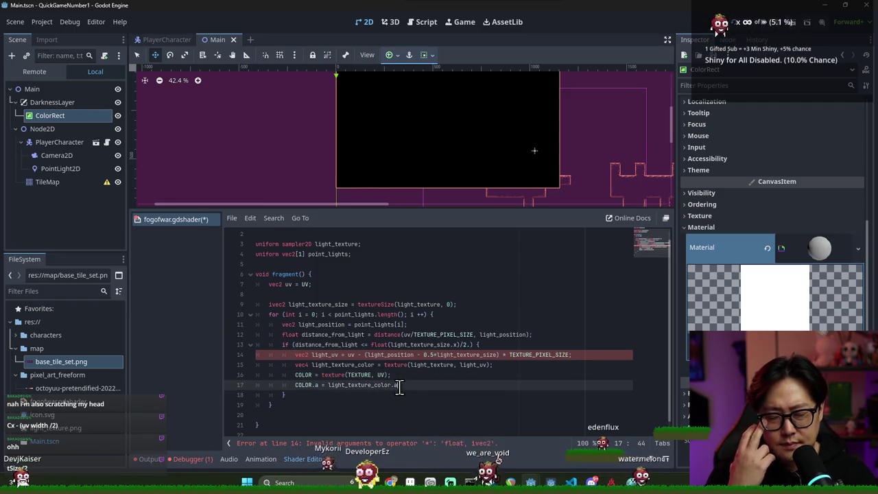
pyautogui.write(';')
pyautogui.click(329, 385)
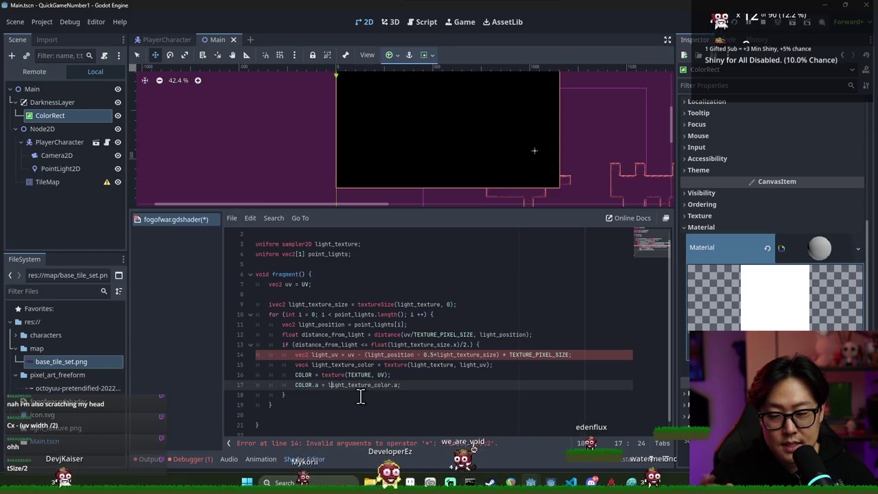
pyautogui.press('Left')
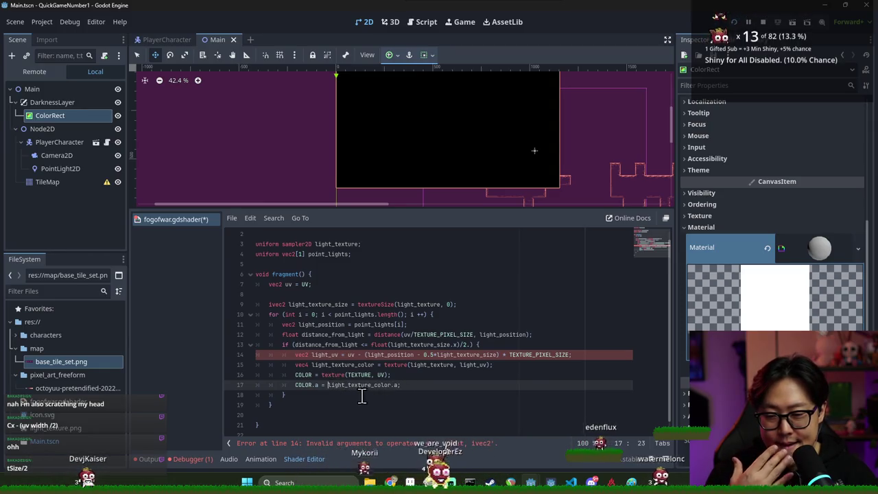
pyautogui.write('max(')
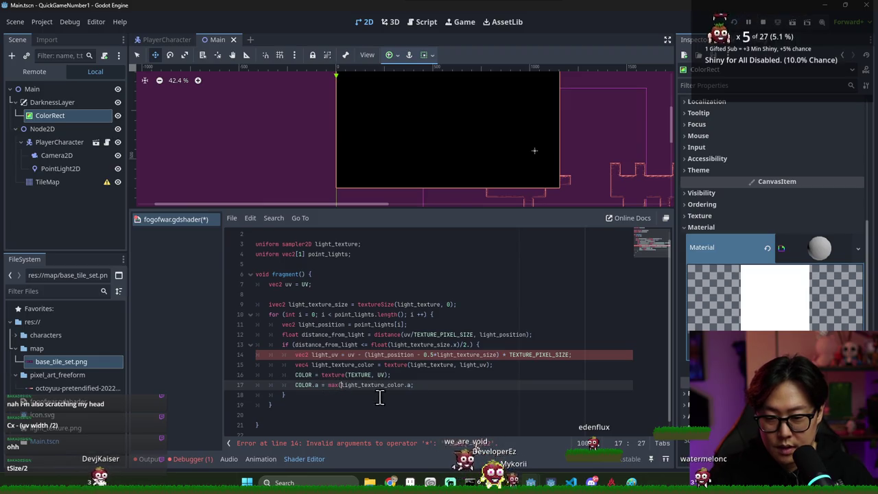
pyautogui.write('1.')
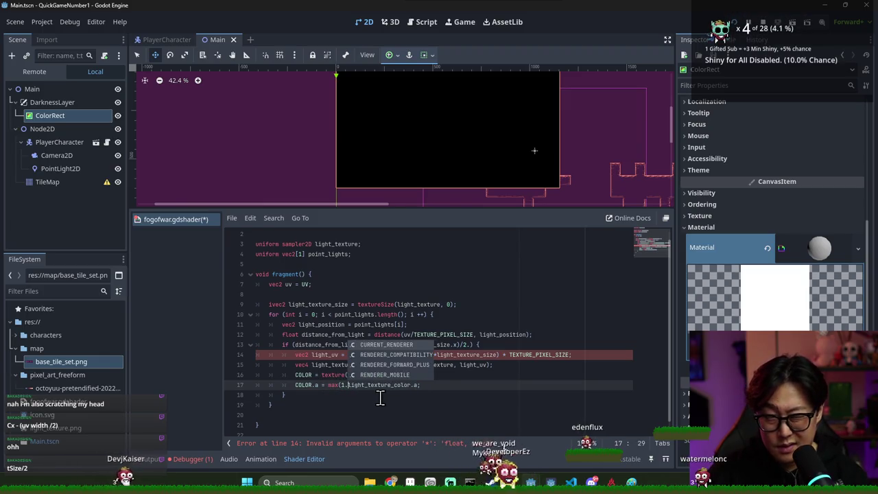
pyautogui.write(' -')
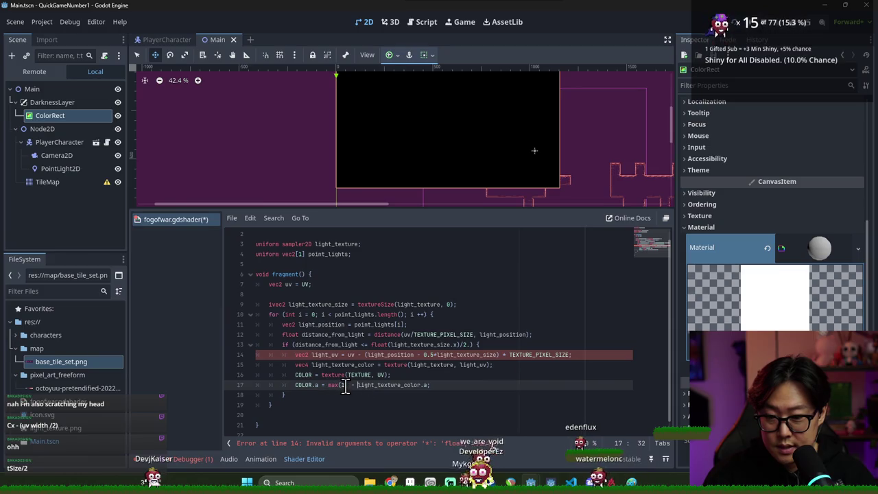
pyautogui.moveTo(358, 385); pyautogui.dragTo(341, 385)
pyautogui.press('BackSpace')
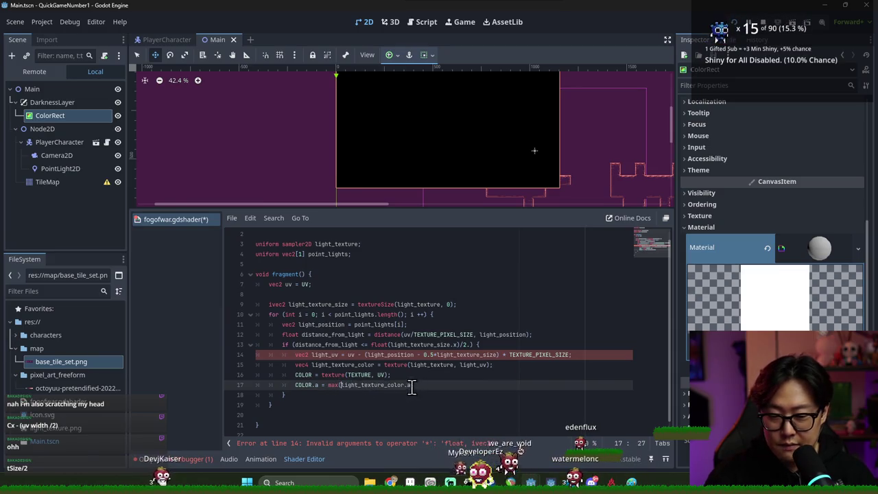
pyautogui.write('- 1.,')
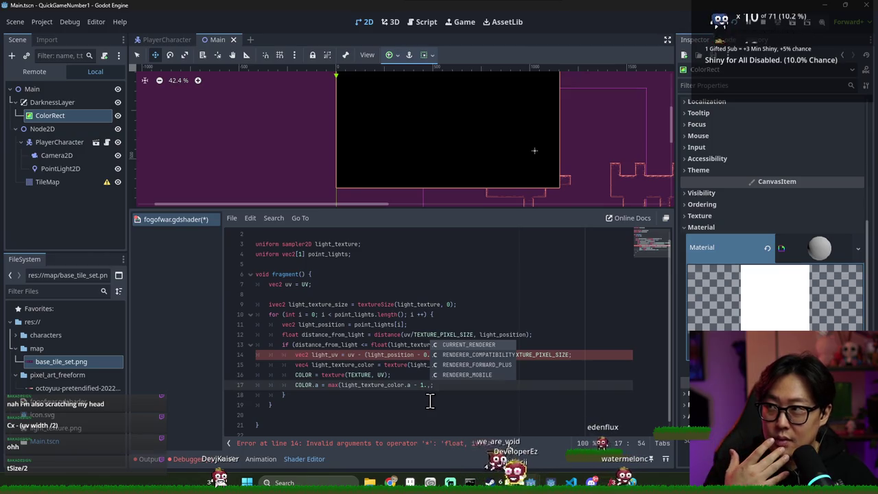
pyautogui.write(' 0);')
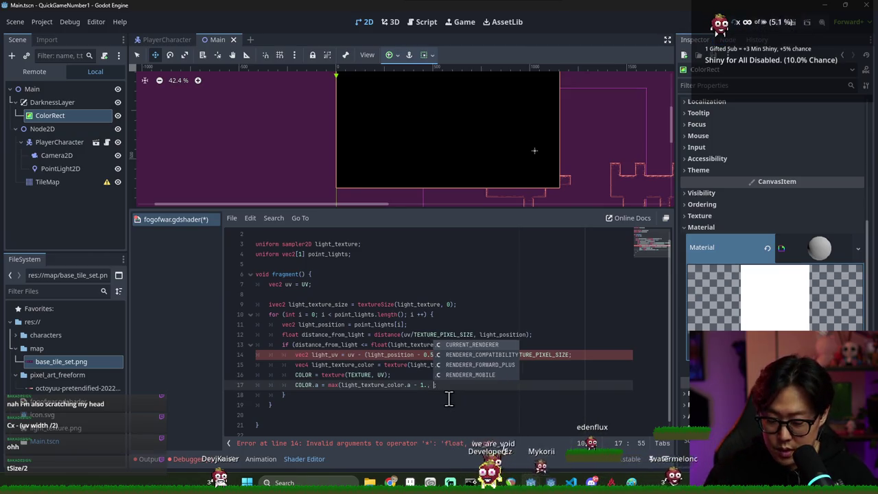
pyautogui.hotkey('ctrl', 's')
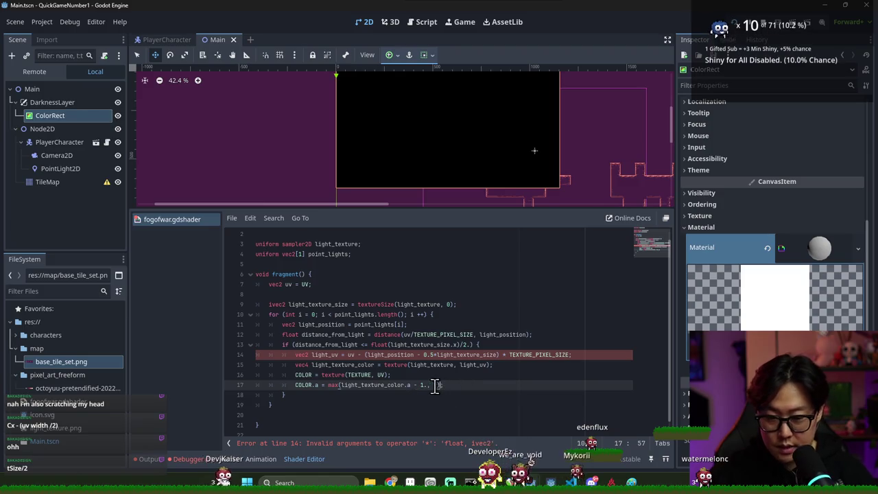
pyautogui.doubleClick(351, 355)
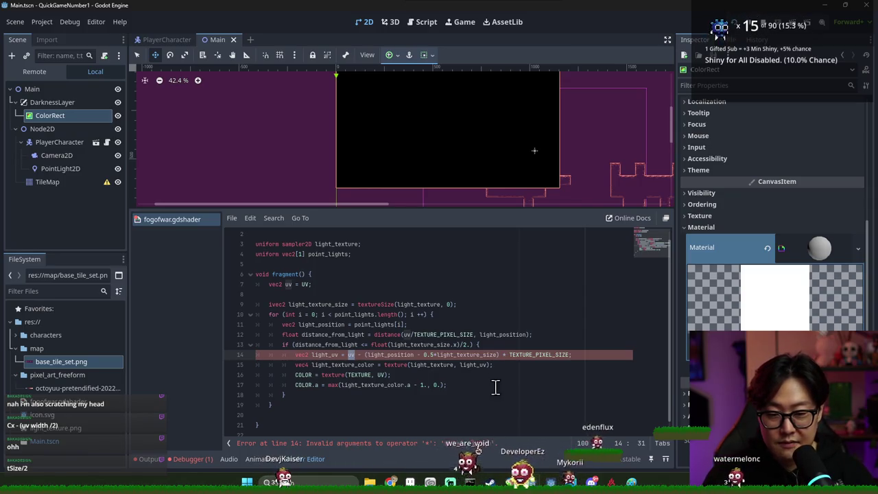
pyautogui.doubleClick(448, 355)
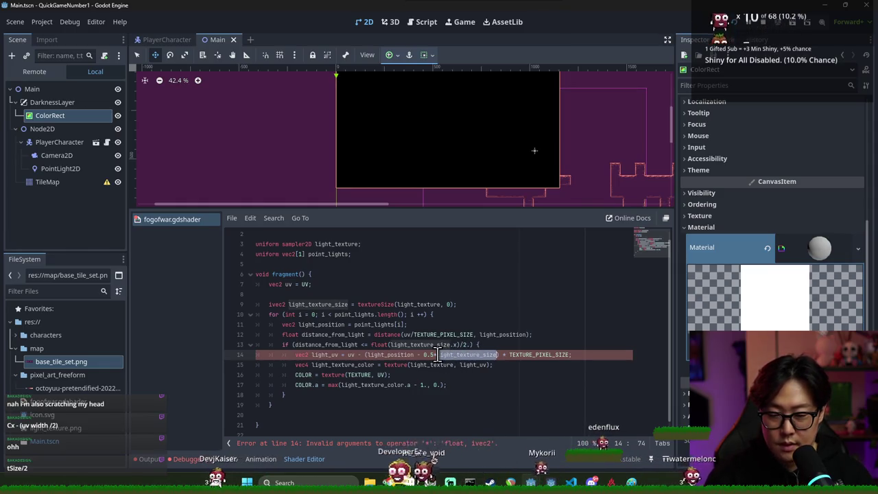
# Step: Replace the 0.5* factor on line 14 with a /vec2(2.) divisor
pyautogui.click(437, 355)
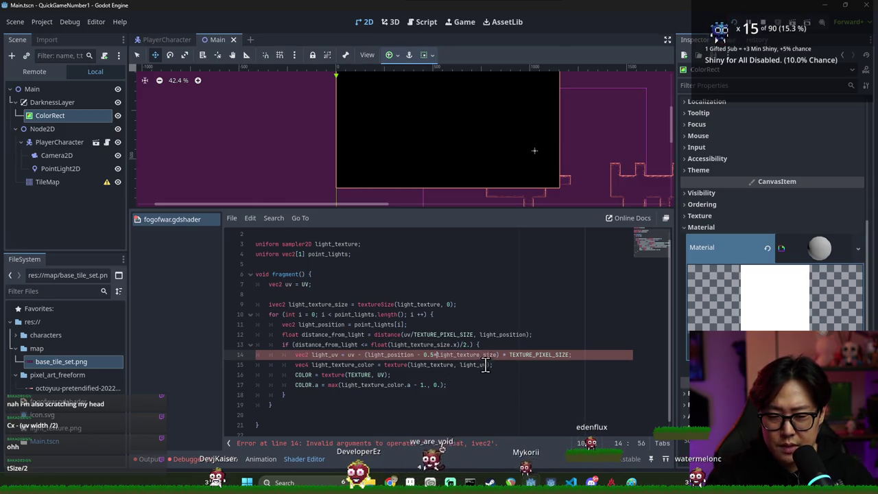
pyautogui.press('BackSpace')
pyautogui.press('BackSpace')
pyautogui.press('BackSpace')
pyautogui.click(484, 360)
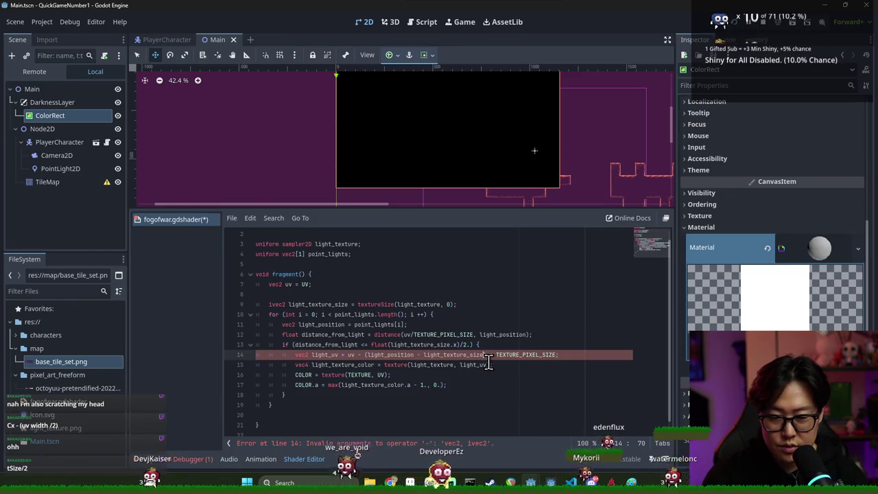
pyautogui.write('/vec2(')
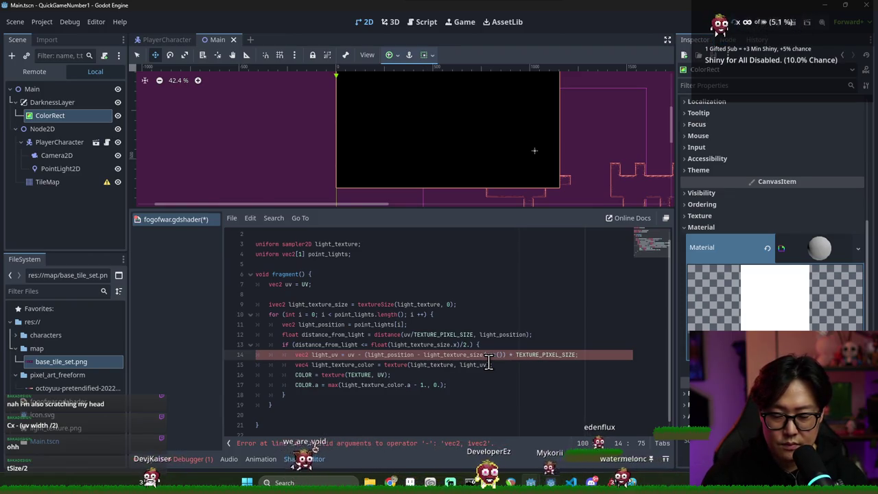
pyautogui.write('2.')
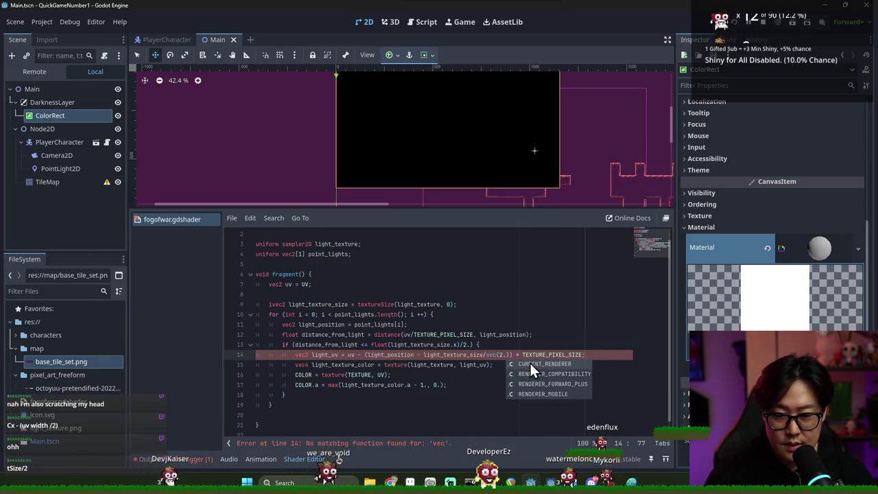
pyautogui.click(469, 355)
pyautogui.click(495, 355)
pyautogui.write('2')
pyautogui.press('Escape')
pyautogui.click(450, 345)
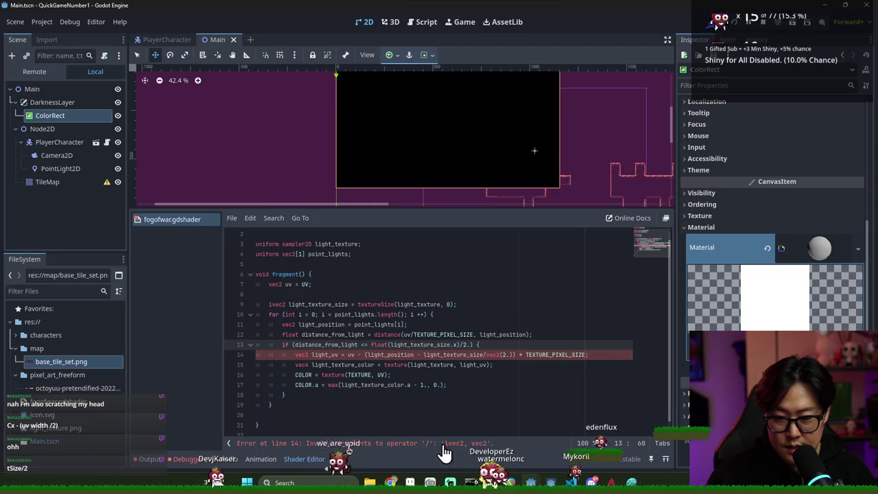
# Step: Wrap light_texture_size in vec2() on line 14 and save the shader
pyautogui.click(424, 355)
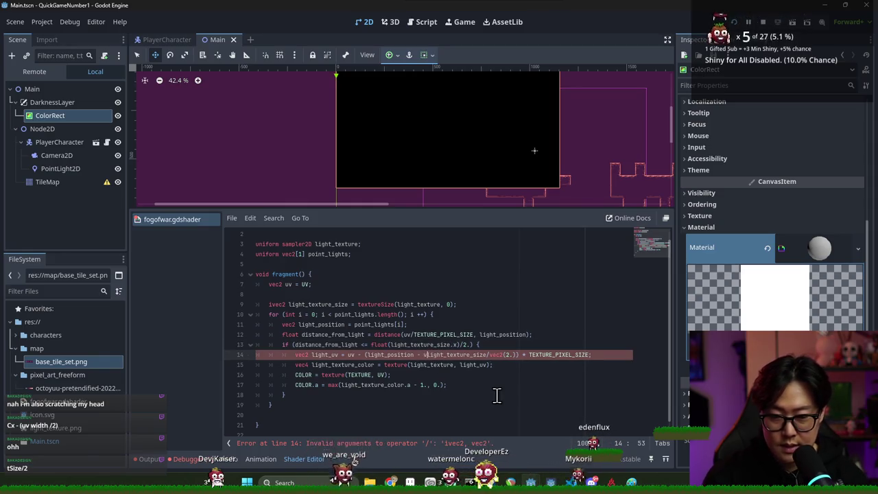
pyautogui.write('vec2(')
pyautogui.click(505, 357)
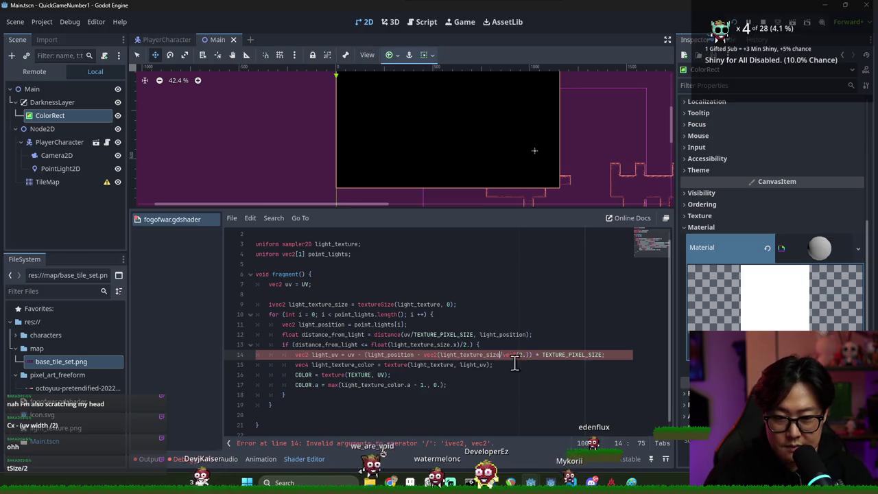
pyautogui.write(')')
pyautogui.hotkey('ctrl', 's')
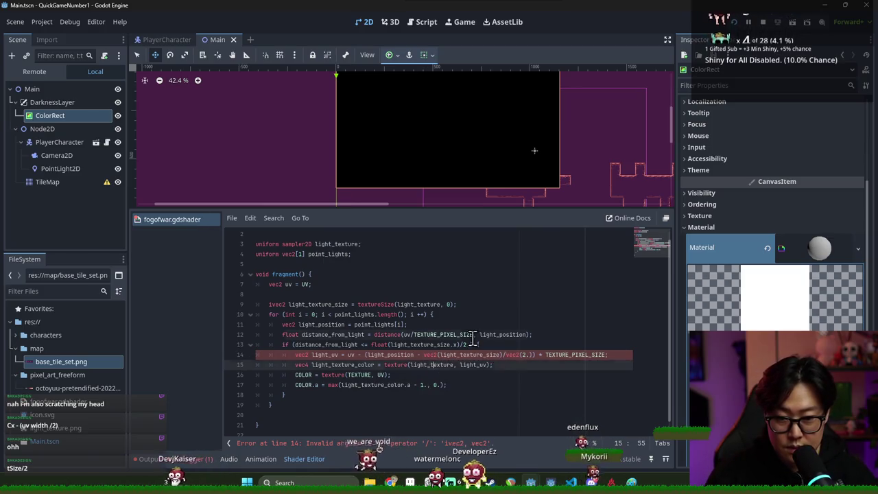
pyautogui.click(474, 334)
pyautogui.scroll(-1, 540, 287)
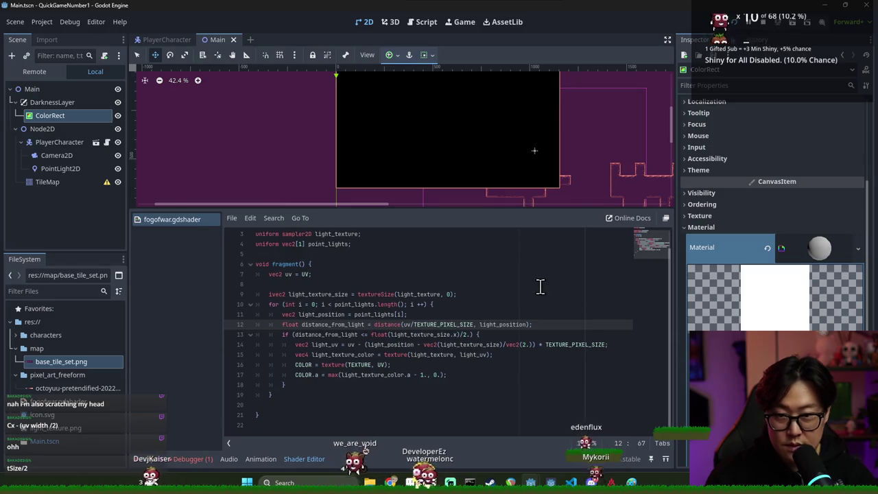
# Step: Change the light radius divisor on line 13 from /2. to /10
pyautogui.scroll(-2, 446, 162)
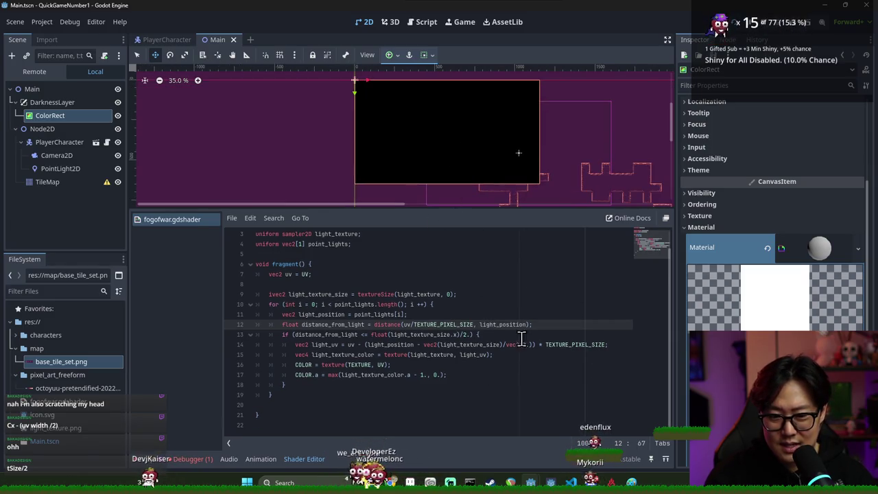
pyautogui.click(476, 335)
pyautogui.press('BackSpace')
pyautogui.write('10')
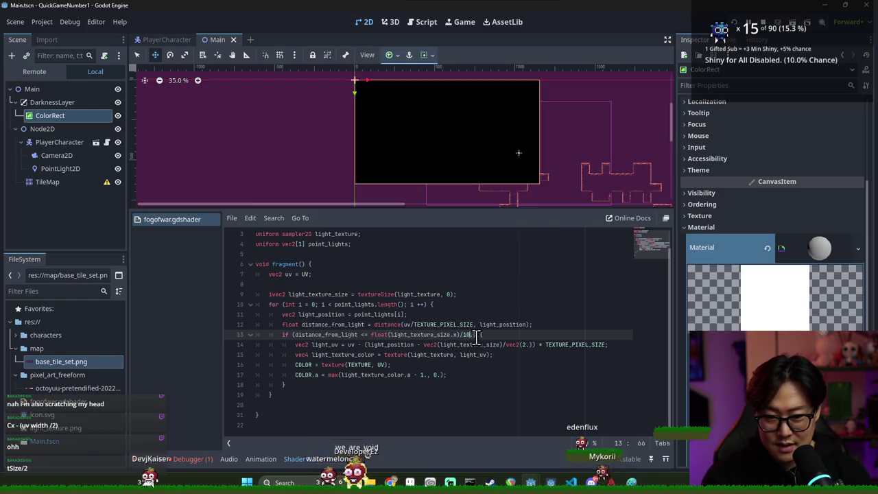
# Step: Set the first point light's x position to 100 in the Inspector
pyautogui.click(815, 309)
pyautogui.write('100')
pyautogui.press('Return')
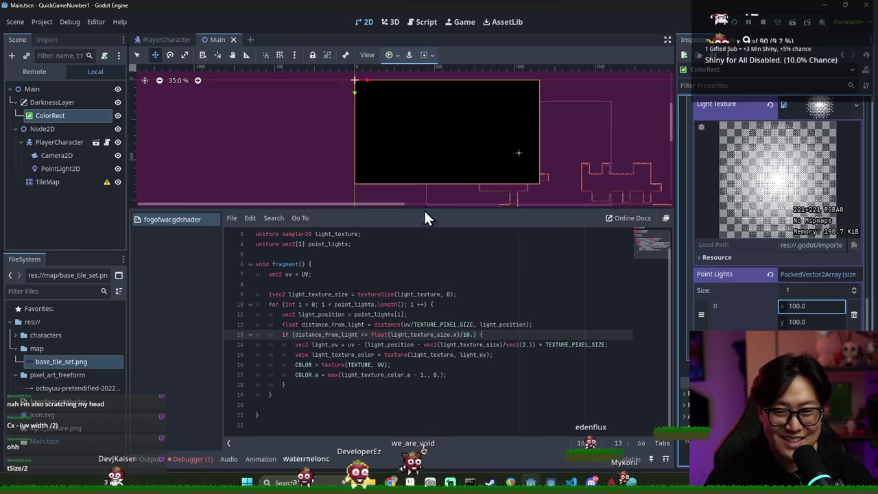
# Step: Replace line 17's max() expression with 0. and save the shader
pyautogui.scroll(6, 437, 178)
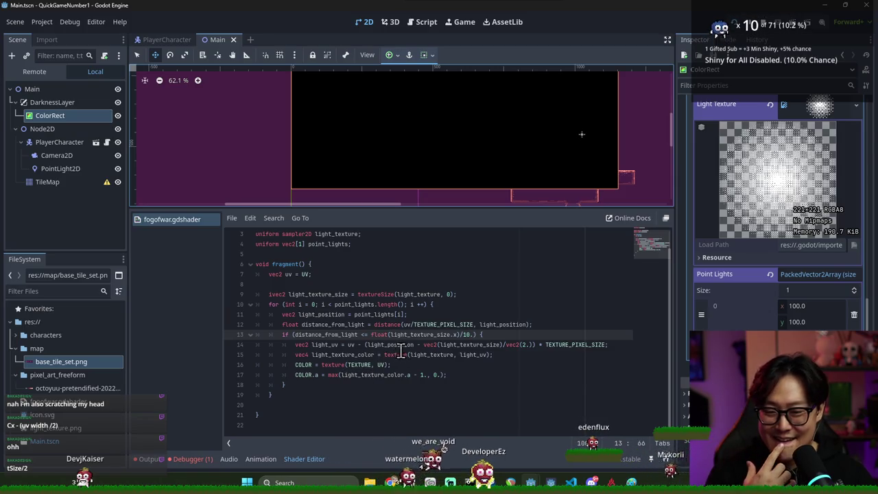
pyautogui.doubleClick(425, 325)
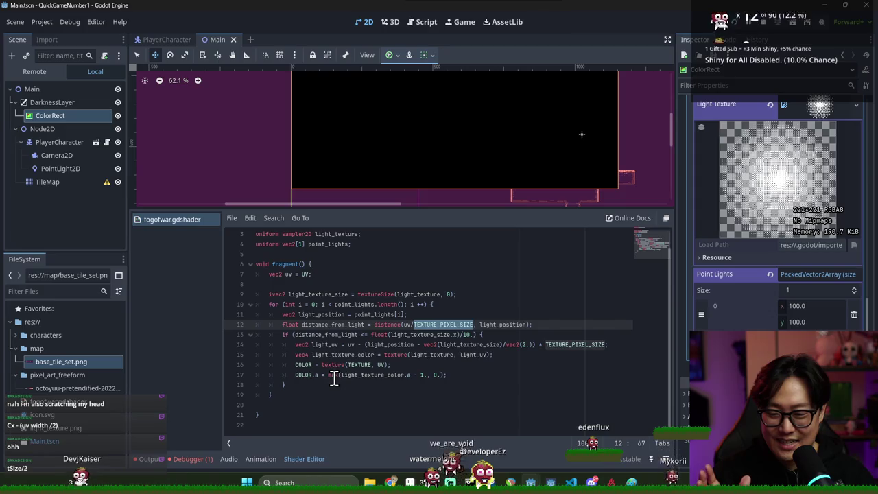
pyautogui.moveTo(328, 380); pyautogui.dragTo(437, 377)
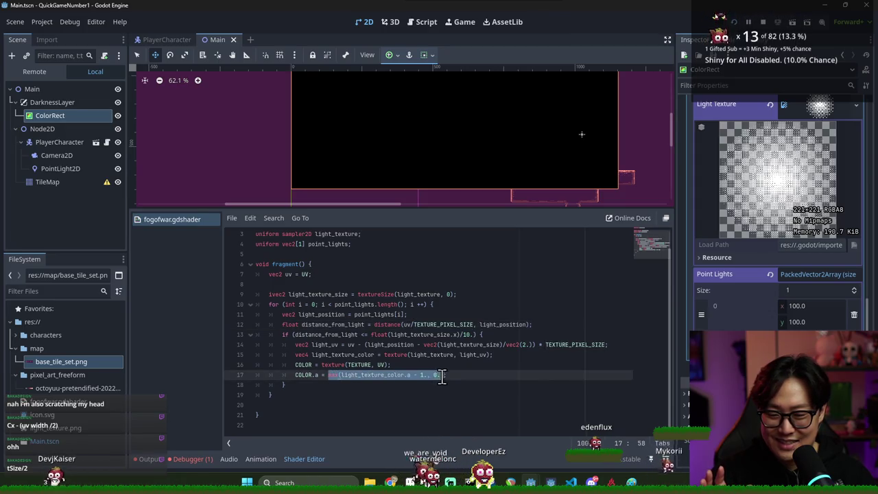
pyautogui.write('0.')
pyautogui.hotkey('ctrl', 's')
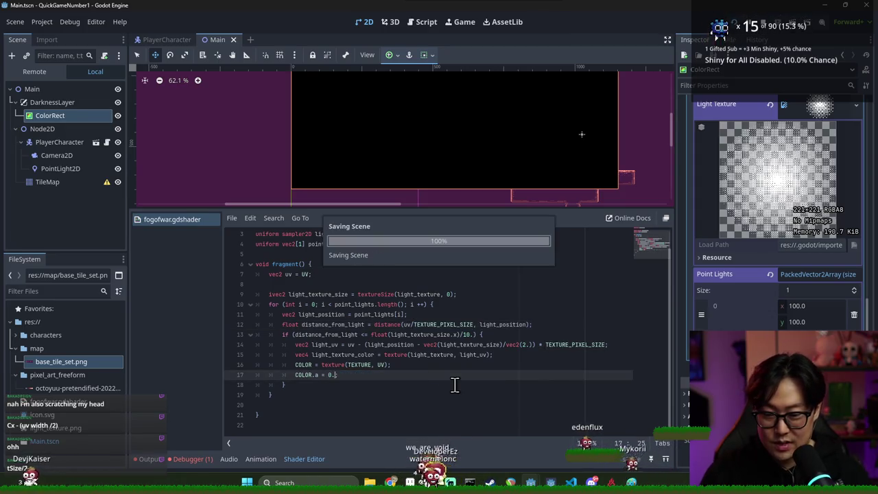
# Step: Review the light_texture_color line, then drag the splitter to enlarge the 2D viewport above the code
pyautogui.click(402, 277)
pyautogui.doubleClick(336, 355)
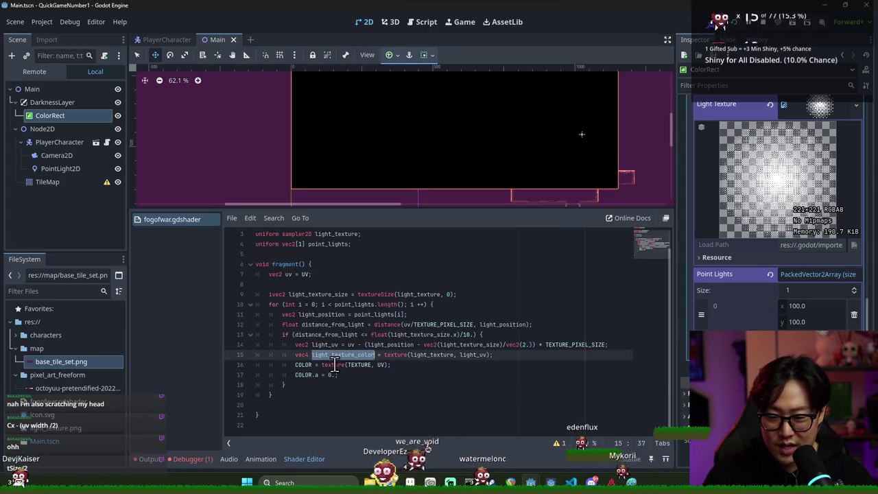
pyautogui.doubleClick(334, 364)
pyautogui.scroll(-3, 426, 182)
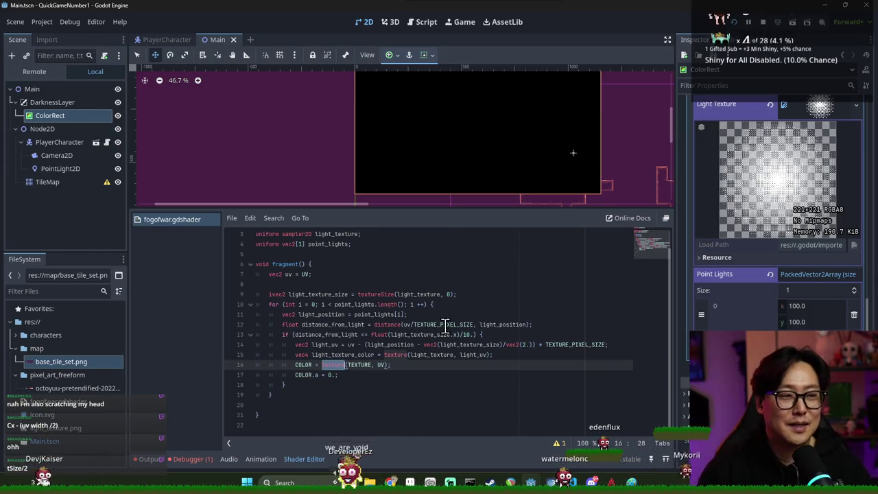
pyautogui.moveTo(462, 210)
pyautogui.mouseDown()
pyautogui.moveTo(450, 265)
pyautogui.moveTo(468, 194)
pyautogui.moveTo(396, 194)
pyautogui.moveTo(411, 206)
pyautogui.mouseUp()
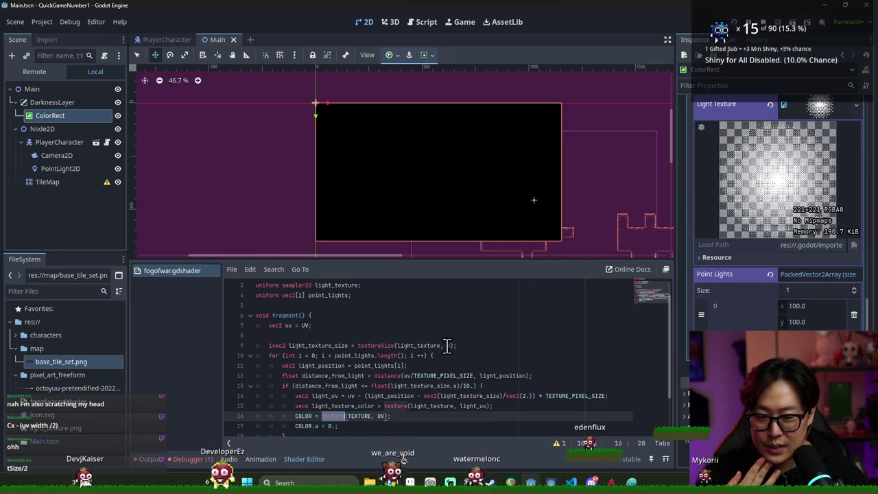
pyautogui.scroll(-1, 439, 350)
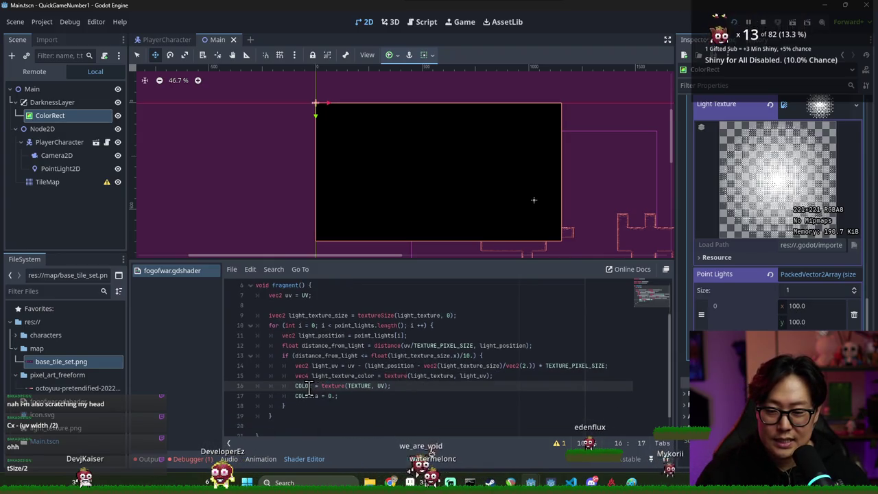
# Step: Inspect TEXTURE and line 13's radius expression, selecting float(light_texture_size
pyautogui.doubleClick(357, 388)
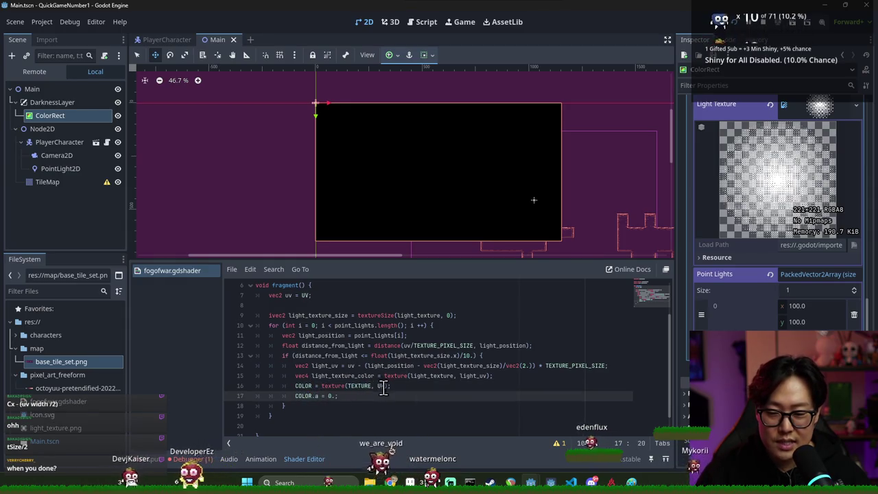
pyautogui.click(374, 381)
pyautogui.doubleClick(326, 355)
pyautogui.doubleClick(420, 355)
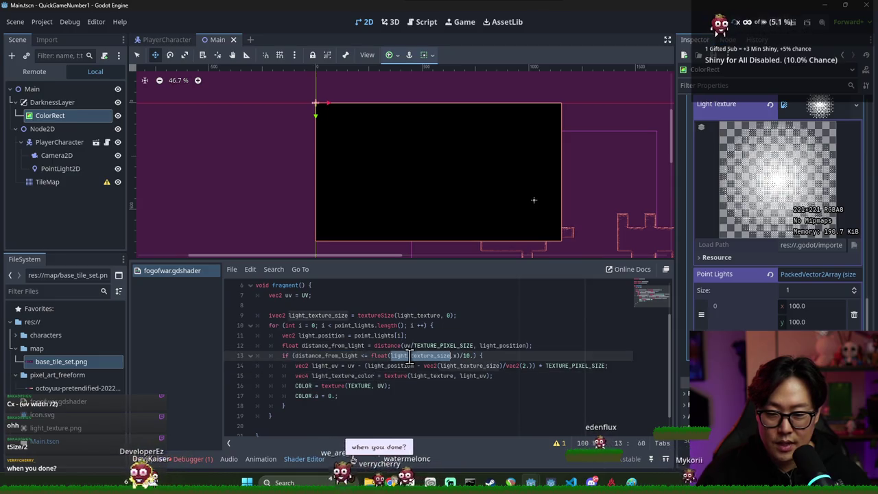
pyautogui.click(472, 355)
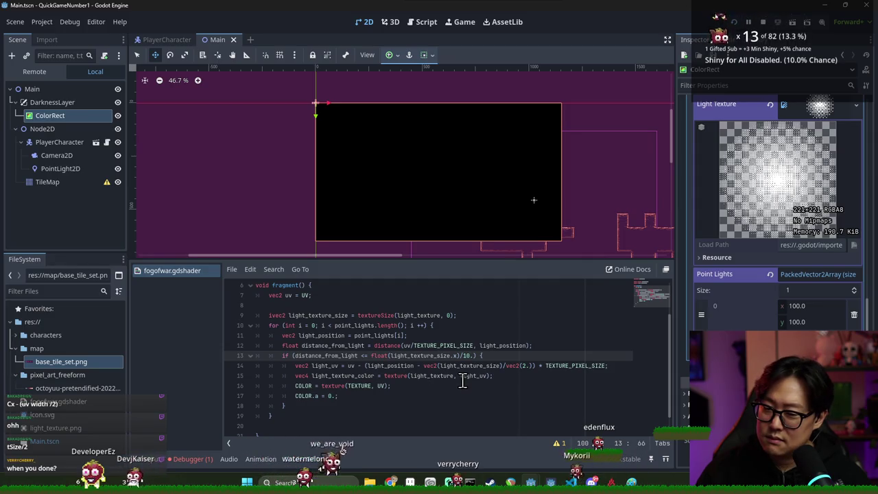
pyautogui.doubleClick(420, 355)
pyautogui.moveTo(371, 355); pyautogui.dragTo(451, 356)
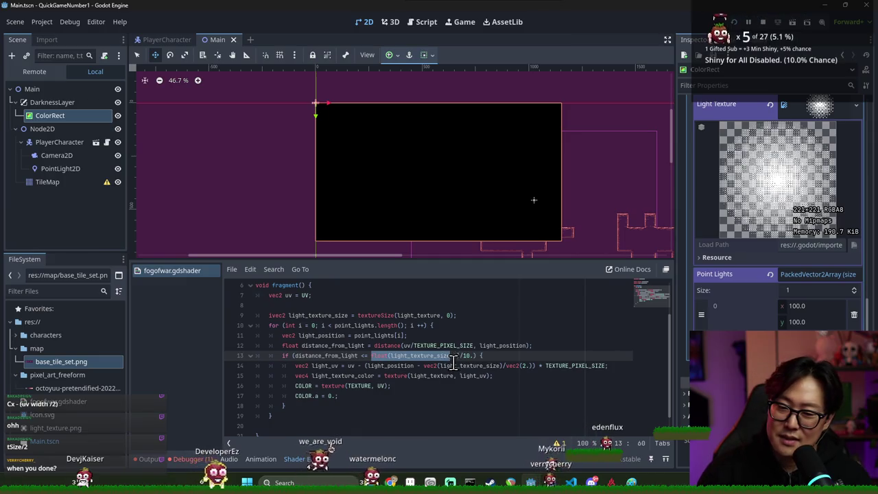
pyautogui.write('2.')
pyautogui.hotkey('ctrl', 's')
pyautogui.click(382, 355)
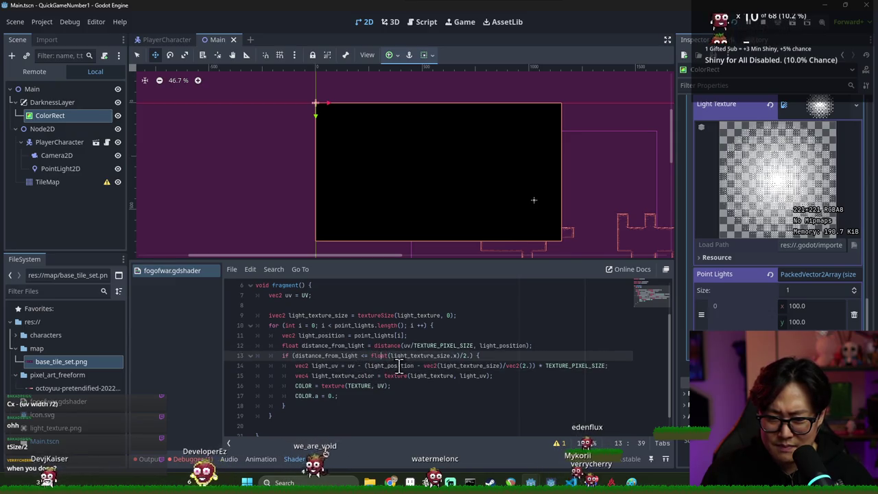
pyautogui.doubleClick(325, 355)
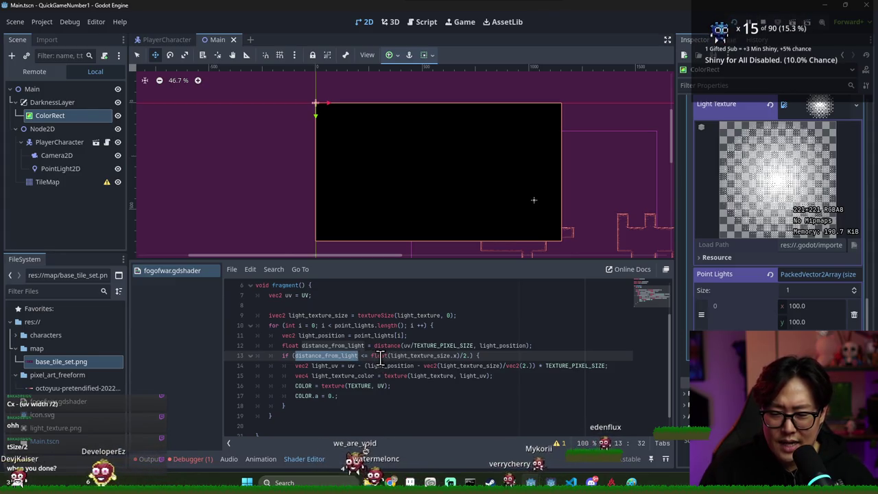
pyautogui.click(365, 356)
pyautogui.write('=')
pyautogui.click(407, 355)
pyautogui.doubleClick(449, 356)
pyautogui.click(460, 357)
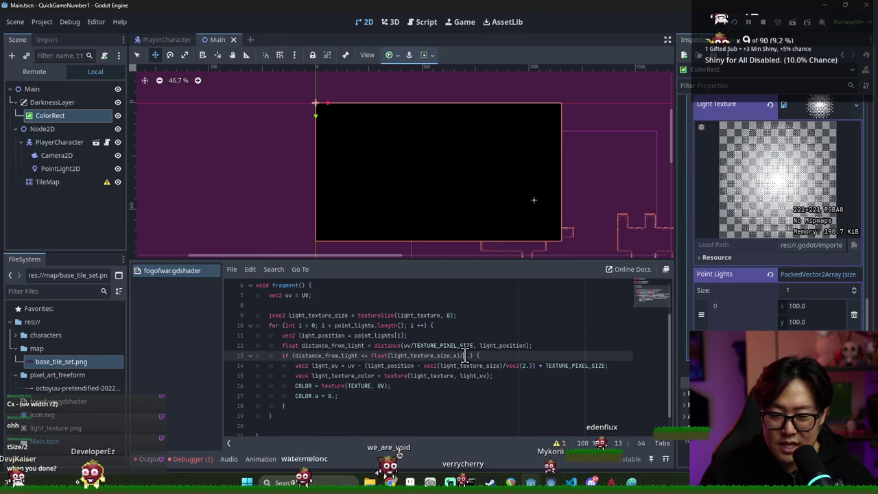
pyautogui.doubleClick(323, 355)
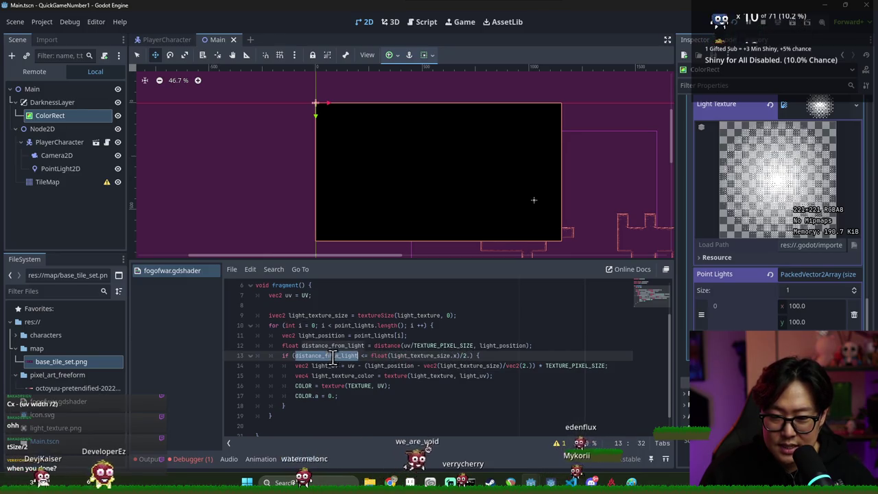
pyautogui.click(349, 347)
pyautogui.doubleClick(423, 356)
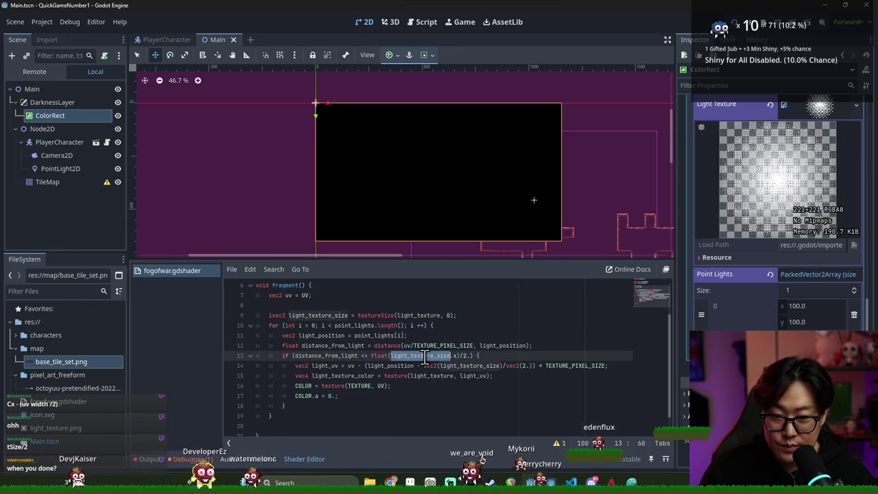
pyautogui.doubleClick(364, 316)
pyautogui.doubleClick(346, 316)
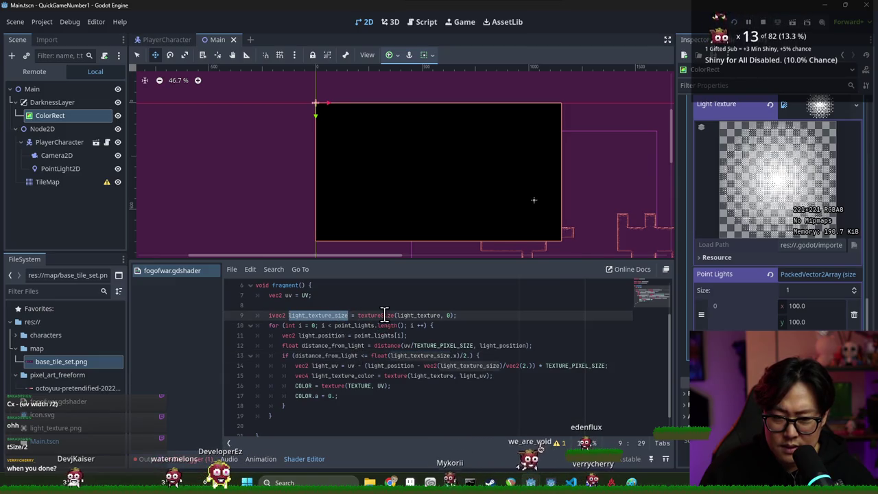
# Step: Find the textureSize description on the Godot built-in functions docs page in Chrome
pyautogui.hotkey('alt', 'Tab')
pyautogui.hotkey('alt', 'Tab')
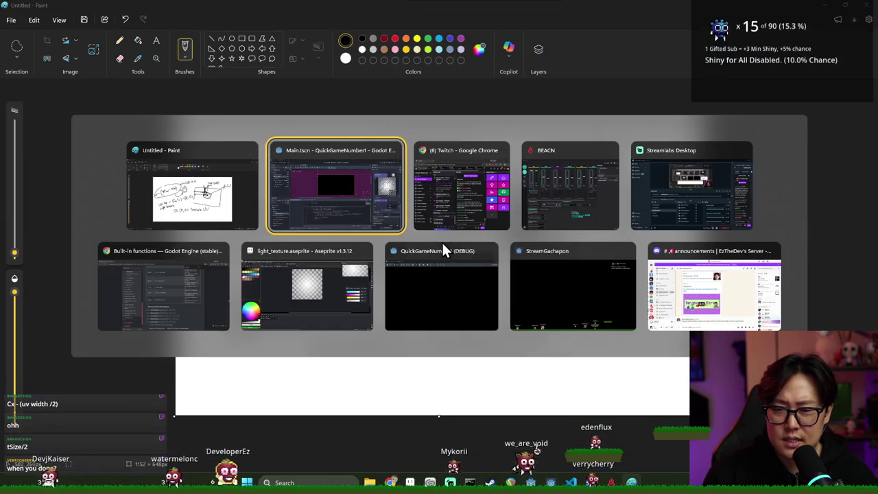
pyautogui.click(212, 275)
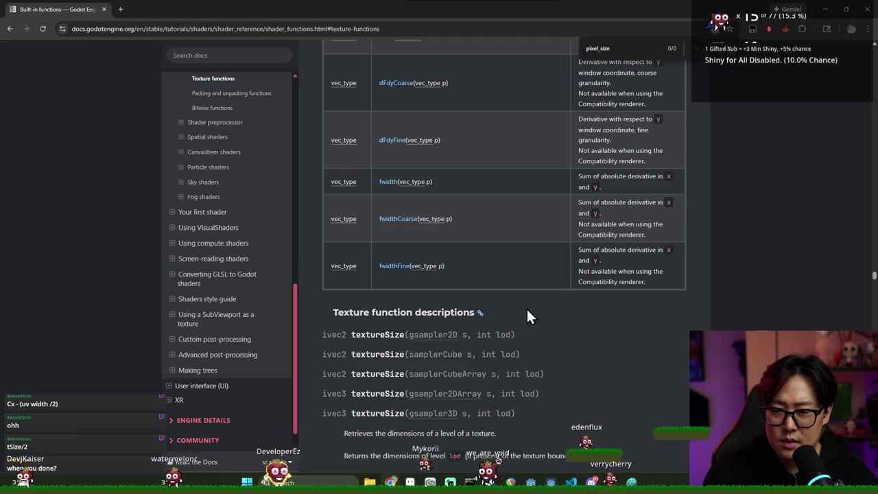
pyautogui.scroll(-3, 481, 309)
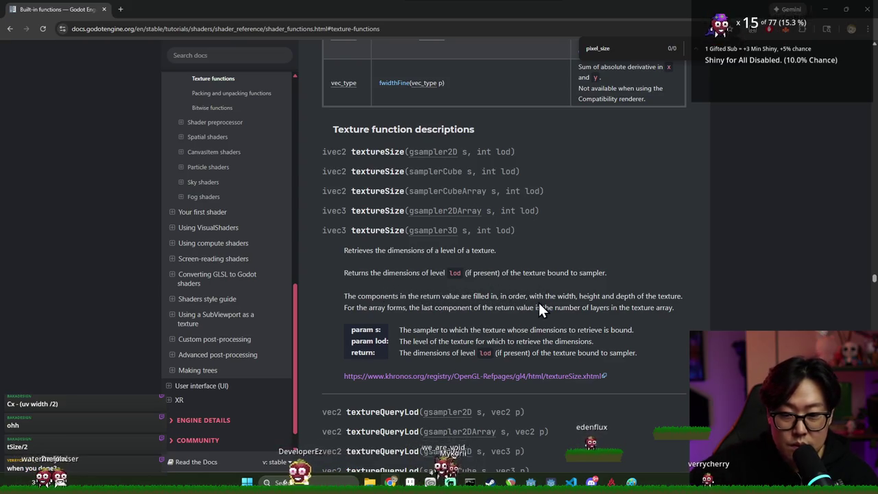
pyautogui.scroll(2, 530, 328)
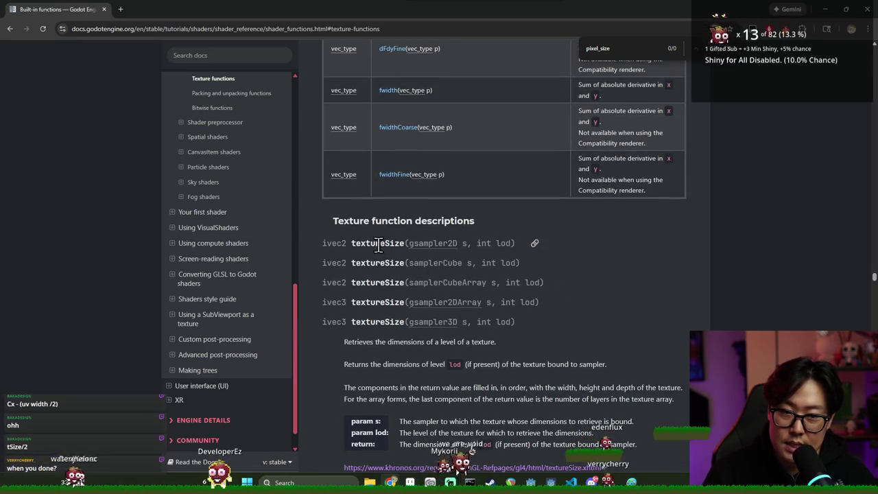
pyautogui.scroll(4, 714, 140)
pyautogui.click(715, 48)
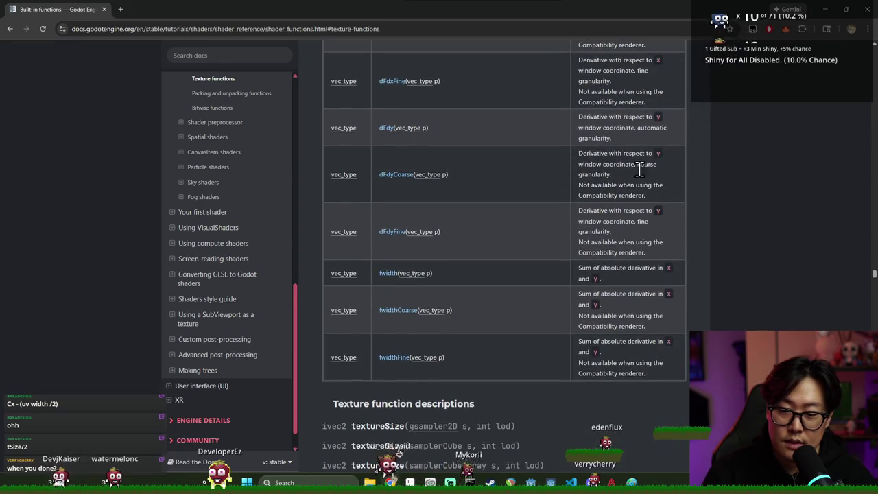
pyautogui.scroll(-2, 549, 247)
pyautogui.moveTo(322, 334); pyautogui.dragTo(376, 335)
pyautogui.click(384, 341)
# Step: Compare it with the hand-drawn UV sketch, then return to the Godot editor
pyautogui.hotkey('alt', 'Tab')
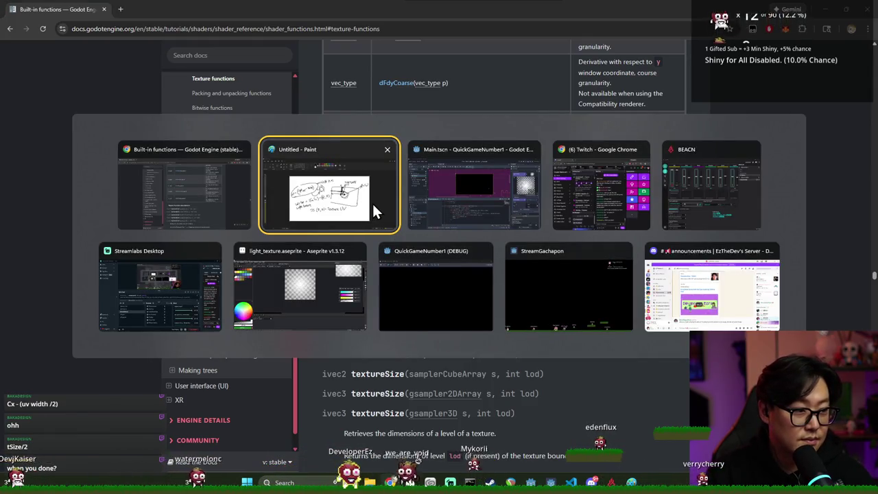
pyautogui.click(336, 213)
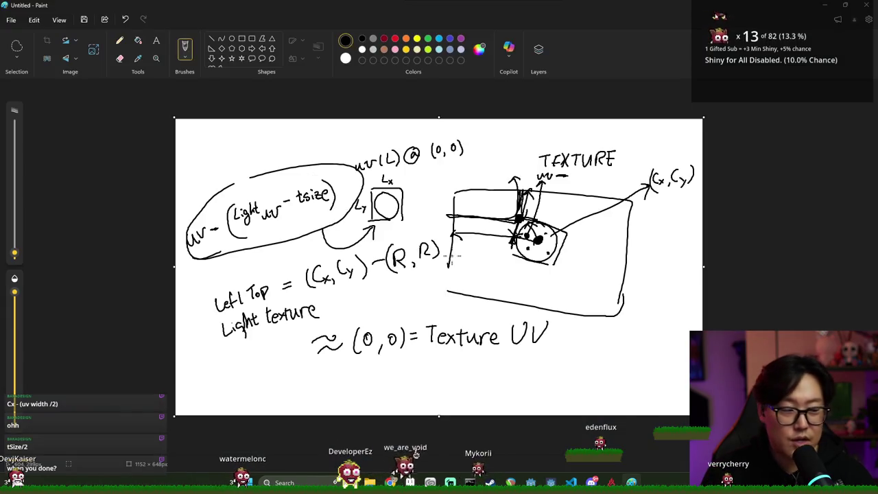
pyautogui.press('alt')
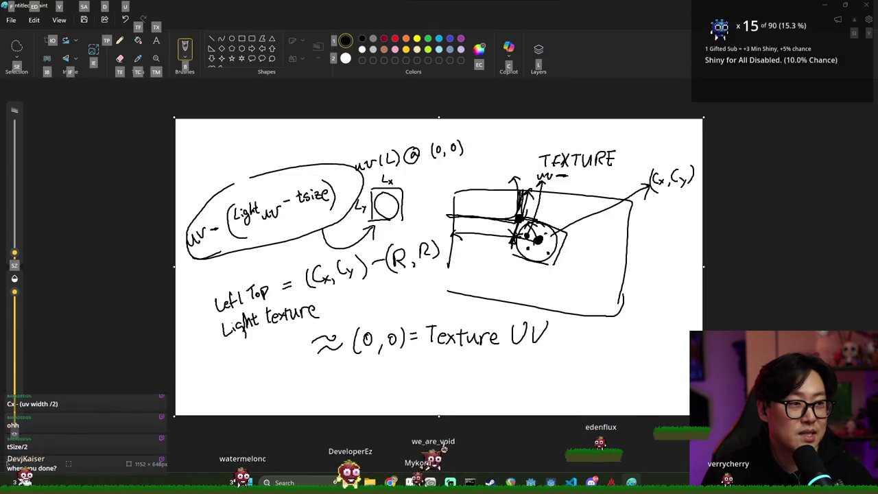
pyautogui.hotkey('alt', 'Tab')
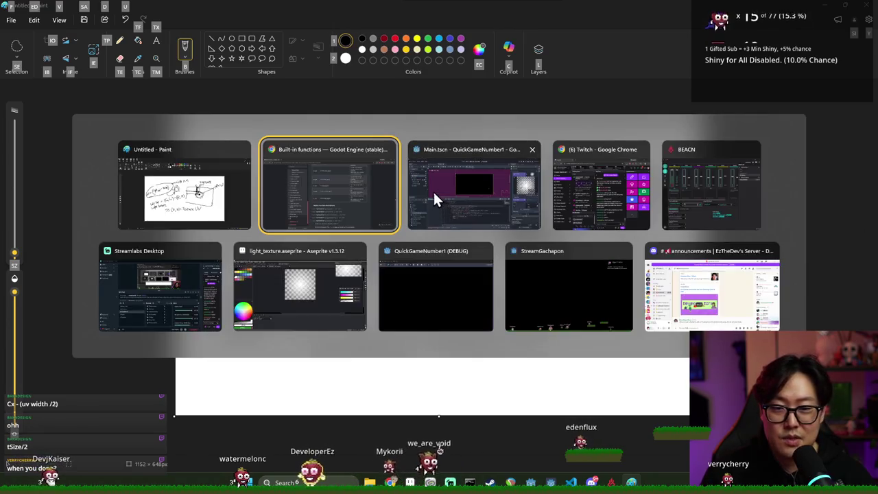
pyautogui.click(490, 204)
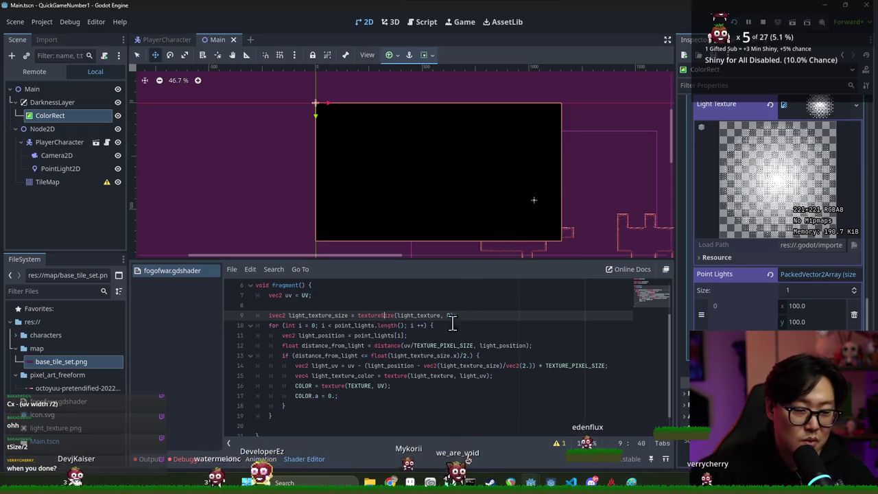
# Step: Insert a minus sign after uv on line 14 of the fog shader
pyautogui.scroll(1, 407, 345)
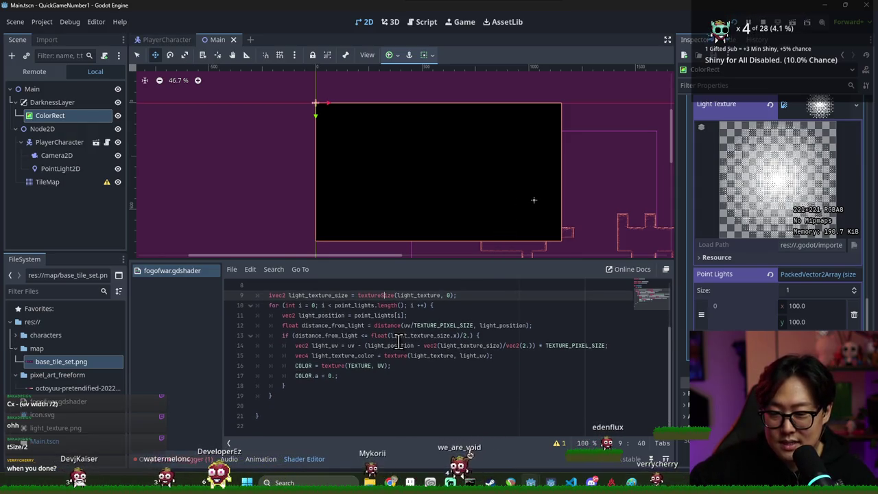
pyautogui.scroll(-1, 437, 321)
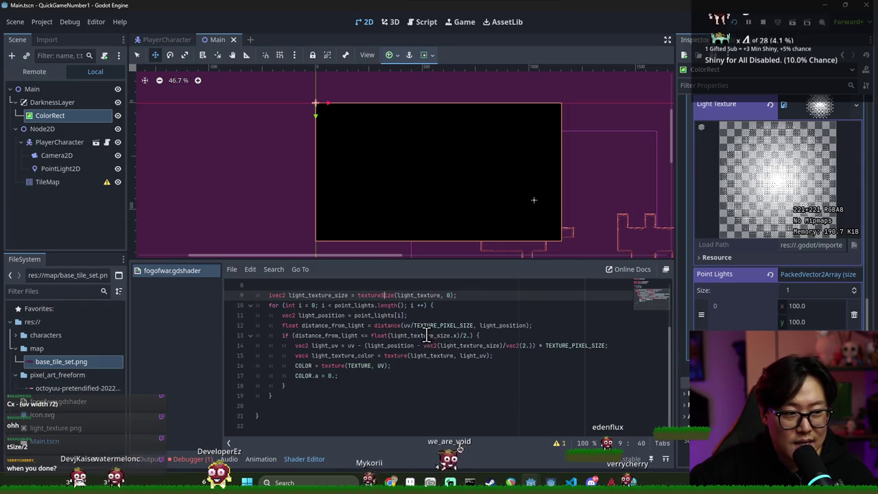
pyautogui.scroll(1, 425, 339)
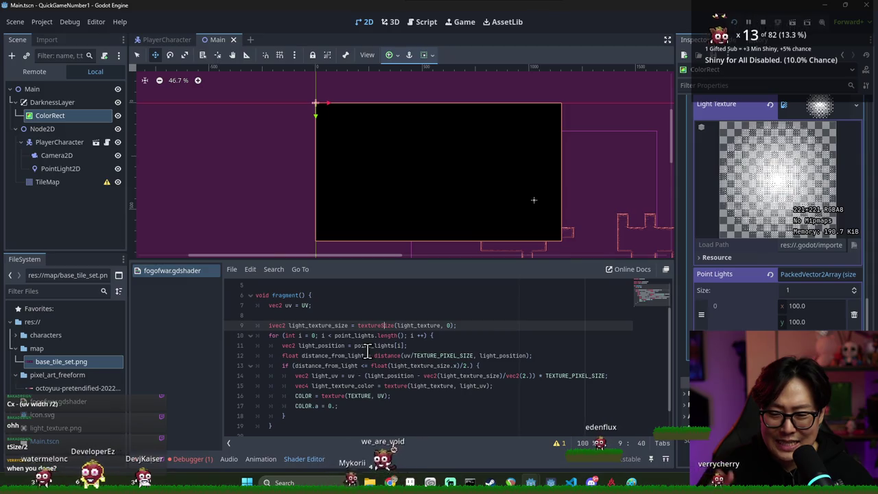
pyautogui.doubleClick(322, 345)
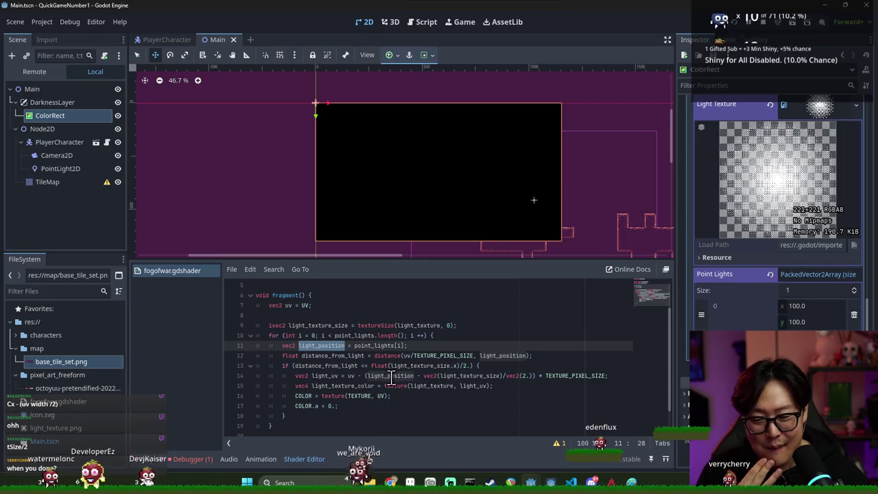
pyautogui.click(322, 378)
pyautogui.doubleClick(350, 376)
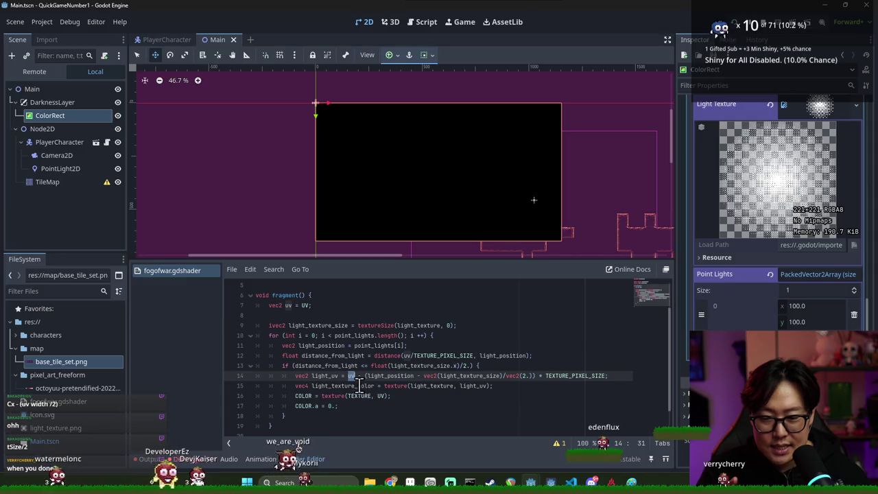
pyautogui.click(361, 376)
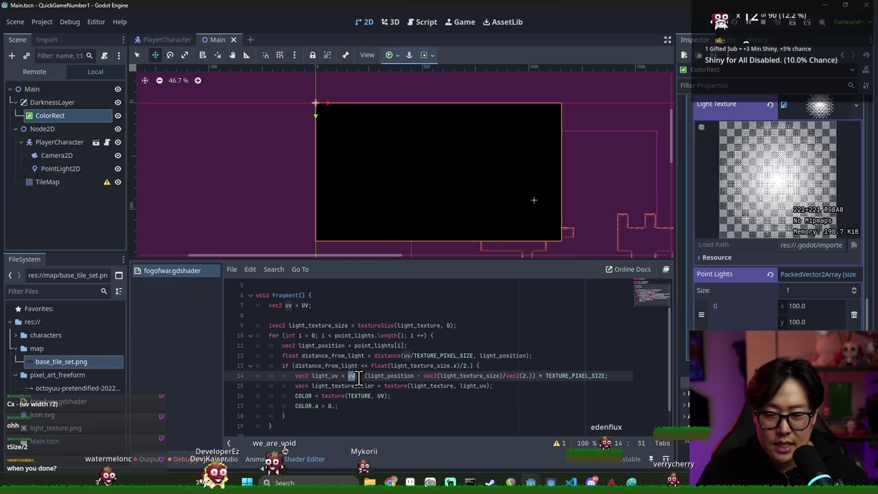
pyautogui.write('-')
# Step: Review the light_position and vec2(light_texture_size) terms on line 14
pyautogui.doubleClick(413, 376)
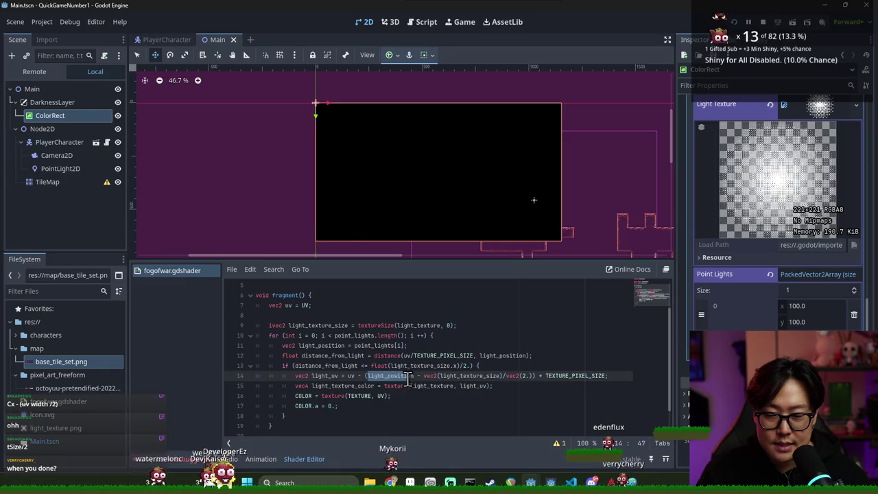
pyautogui.click(453, 376)
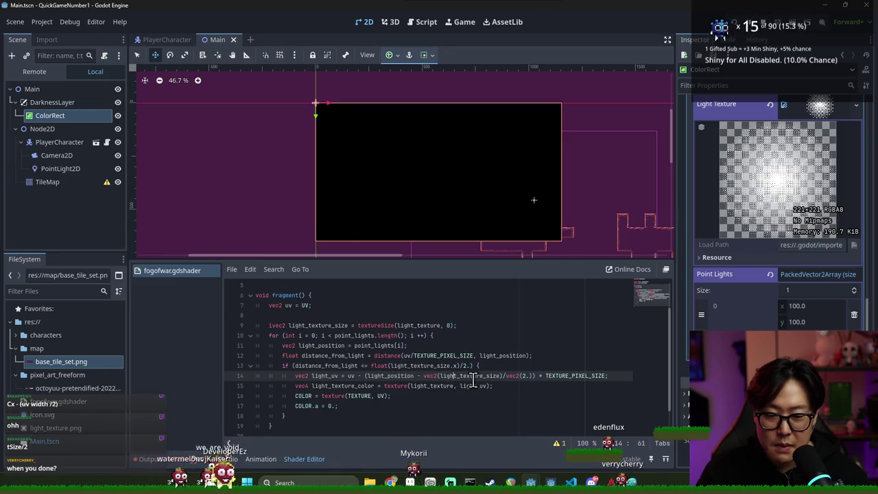
pyautogui.doubleClick(454, 376)
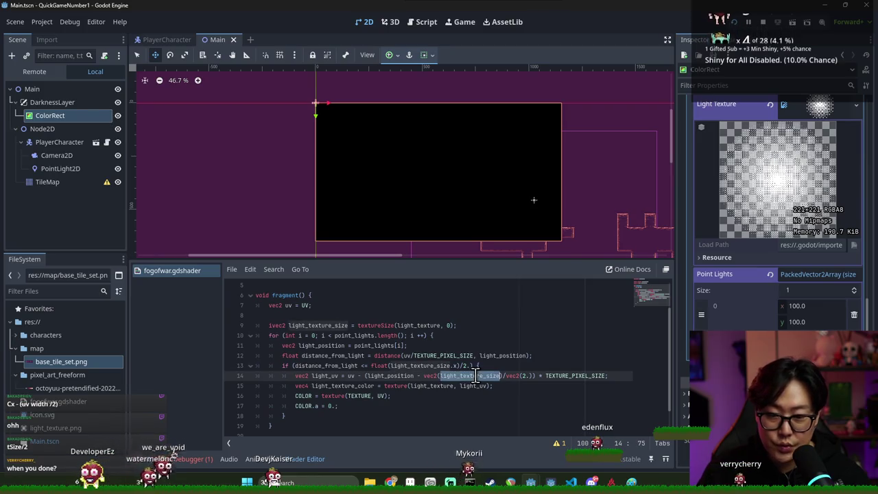
pyautogui.doubleClick(392, 376)
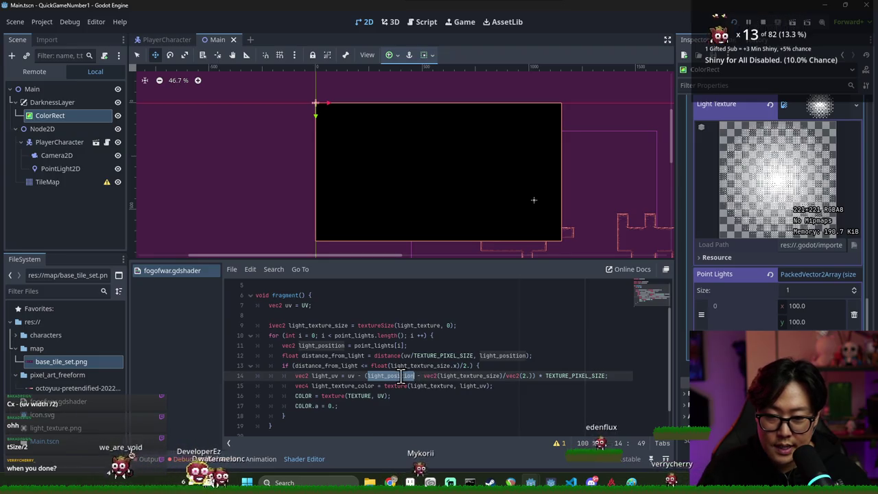
pyautogui.doubleClick(455, 376)
pyautogui.click(429, 376)
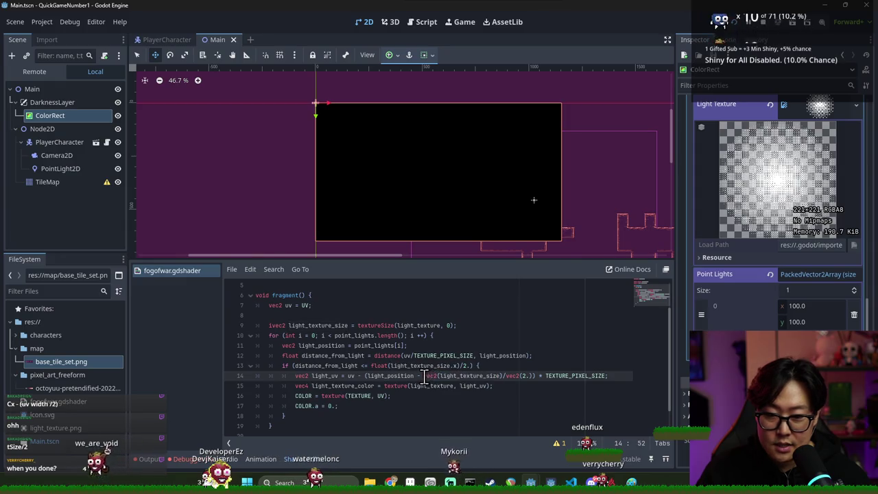
pyautogui.moveTo(492, 376); pyautogui.dragTo(502, 376)
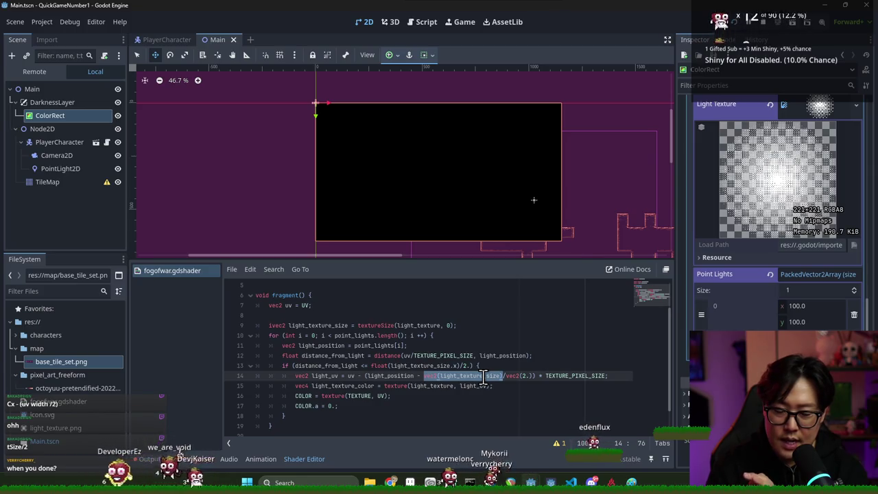
# Step: Add an opening parenthesis before light_position to group line 14's offset expression
pyautogui.doubleClick(571, 376)
pyautogui.moveTo(366, 376); pyautogui.dragTo(605, 376)
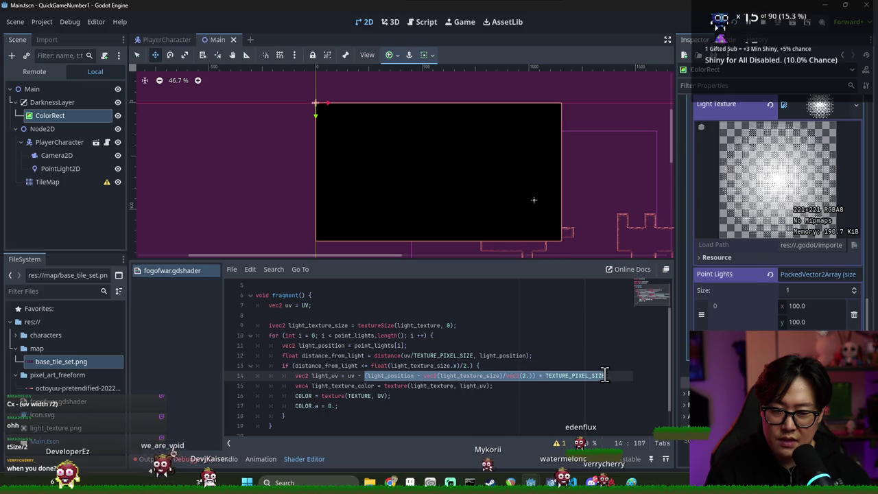
pyautogui.click(348, 377)
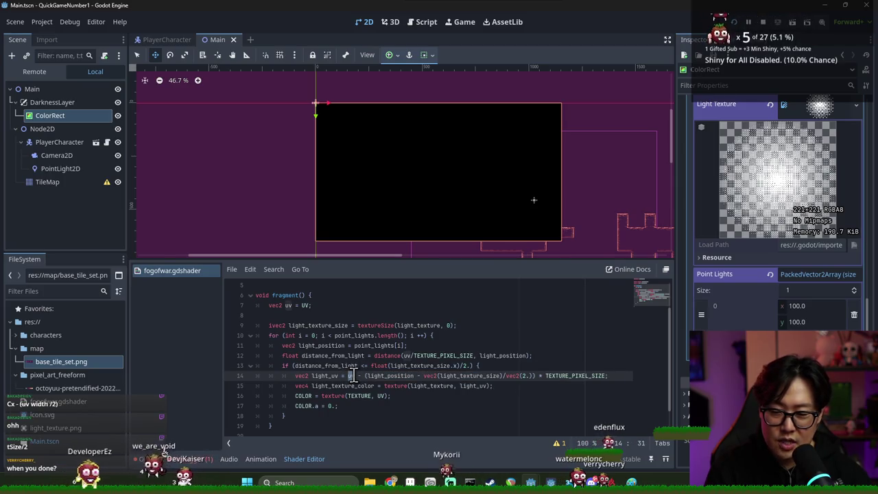
pyautogui.moveTo(578, 379); pyautogui.dragTo(603, 376)
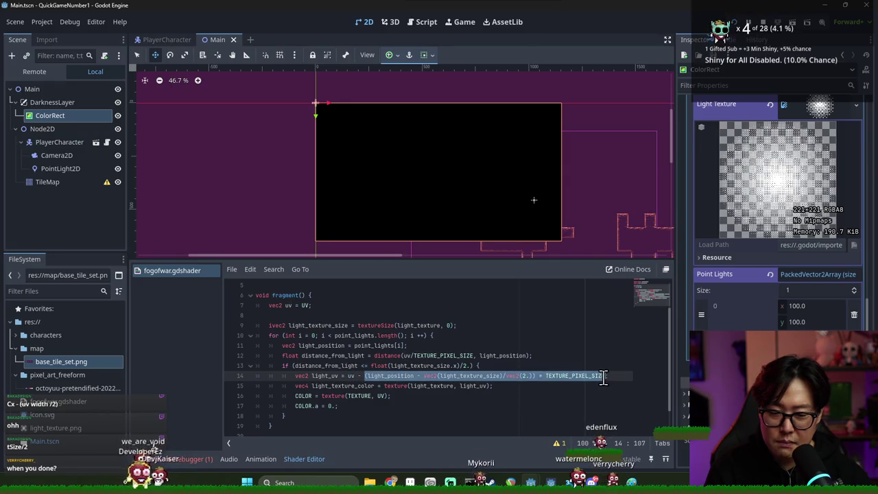
pyautogui.click(365, 376)
pyautogui.write('(')
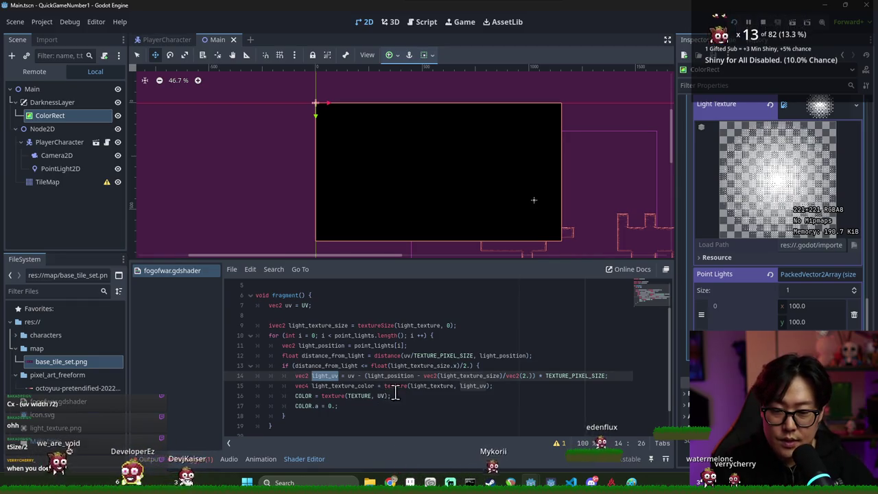
# Step: Save the scene, then select TEXTURE_PIXEL_SIZE on line 12
pyautogui.click(396, 390)
pyautogui.doubleClick(343, 385)
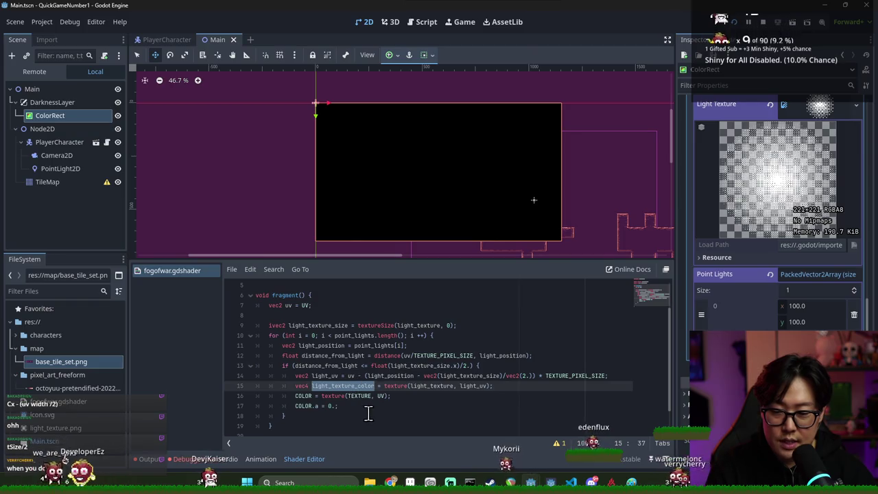
pyautogui.click(363, 415)
pyautogui.hotkey('ctrl', 's')
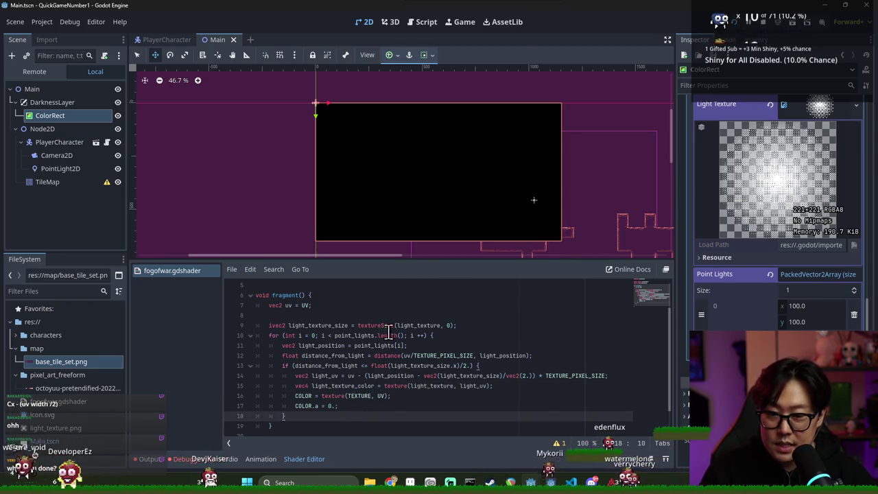
pyautogui.doubleClick(435, 355)
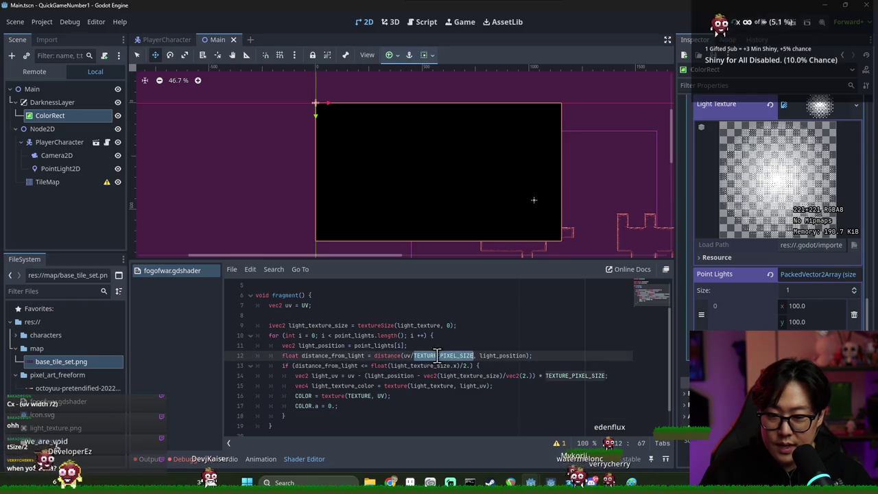
# Step: Replace TEXTURE_PIXEL_SIZE with SCREEN_PIXEL_SIZE on line 12
pyautogui.write('SCREEN_')
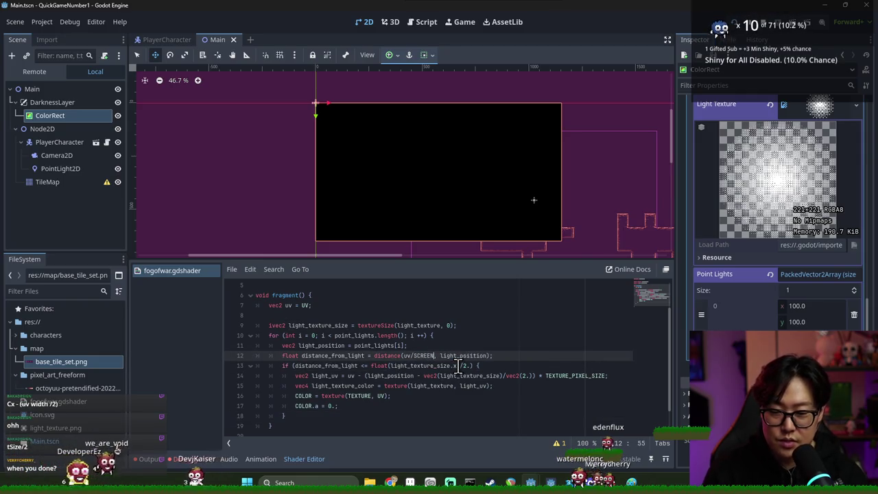
pyautogui.write('PIXEL_SIZ')
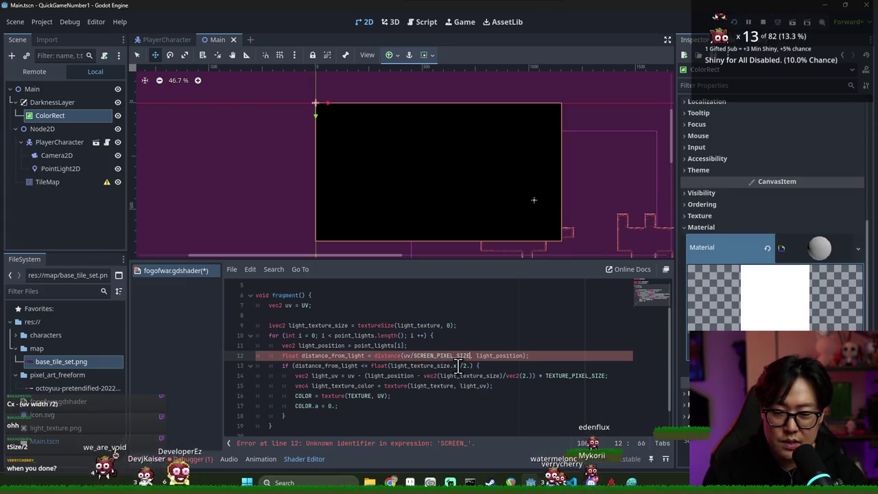
pyautogui.write('E')
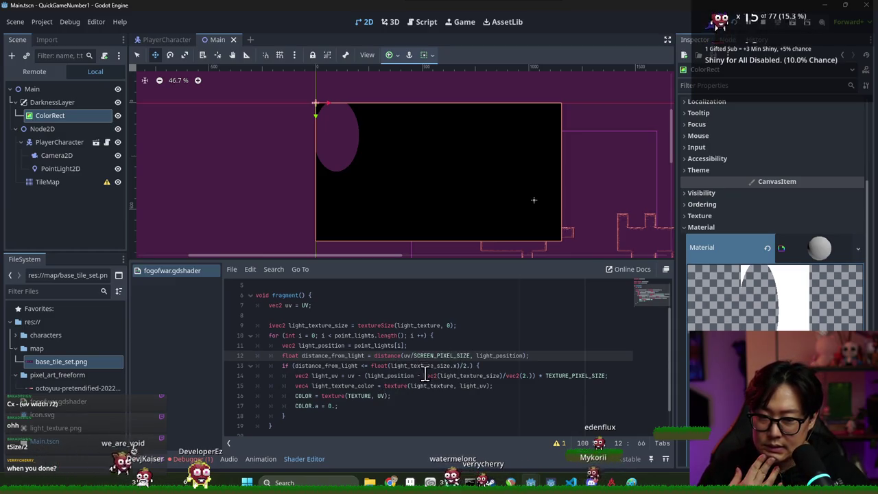
pyautogui.click(422, 376)
pyautogui.doubleClick(391, 375)
pyautogui.doubleClick(425, 355)
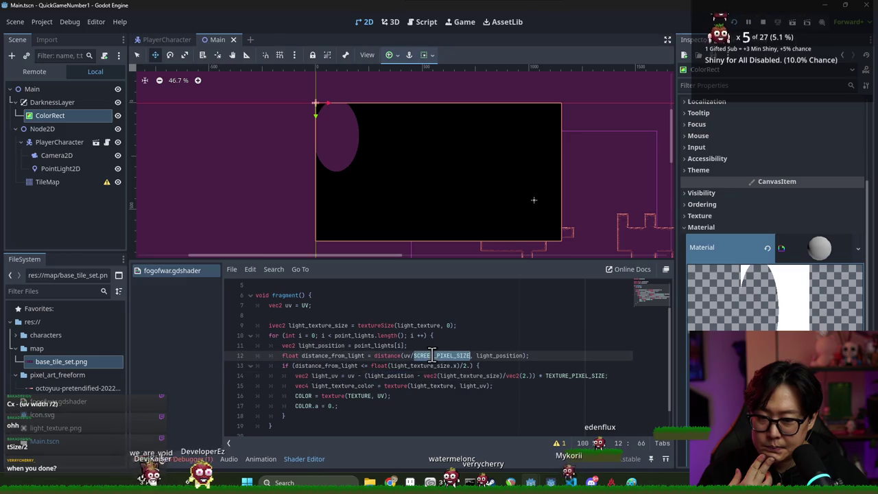
pyautogui.scroll(1, 429, 368)
pyautogui.scroll(-1, 429, 369)
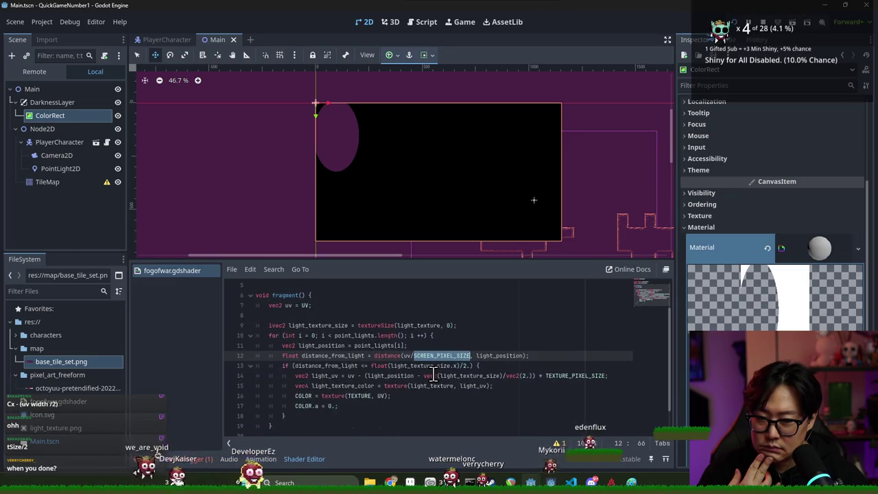
# Step: Switch line 14 to SCREEN_PIXEL_SIZE as well, save, and close the shader file
pyautogui.doubleClick(571, 377)
pyautogui.write('SCRE')
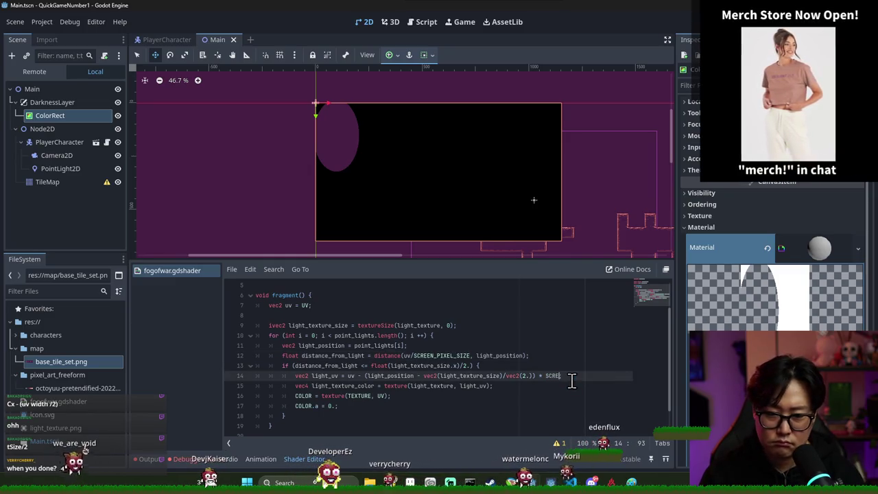
pyautogui.press('Return')
pyautogui.hotkey('ctrl', 's')
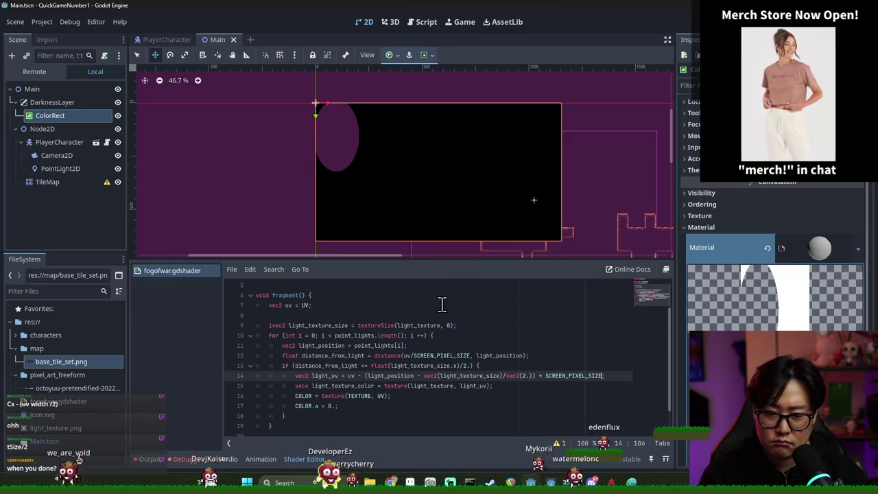
pyautogui.scroll(4, 347, 169)
pyautogui.scroll(4, 354, 170)
pyautogui.scroll(-6, 358, 176)
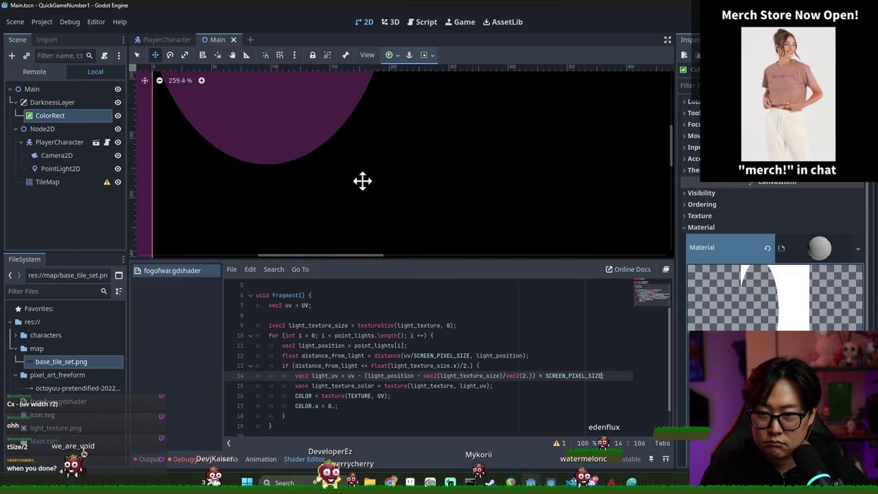
pyautogui.hotkey('ctrl', 'w')
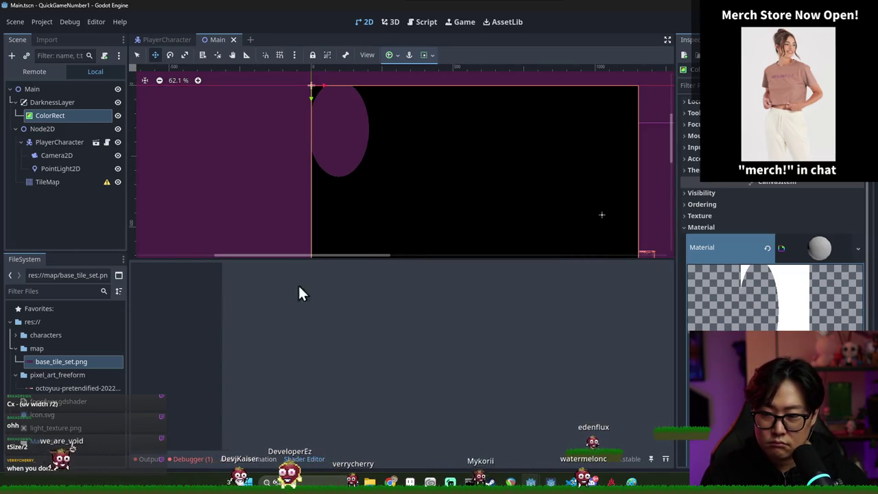
# Step: Reopen fogofwar.gdshader and set line 17's alpha to max(0., light_texture_color.a - 1.), saving
pyautogui.click(809, 318)
pyautogui.scroll(-3, 333, 380)
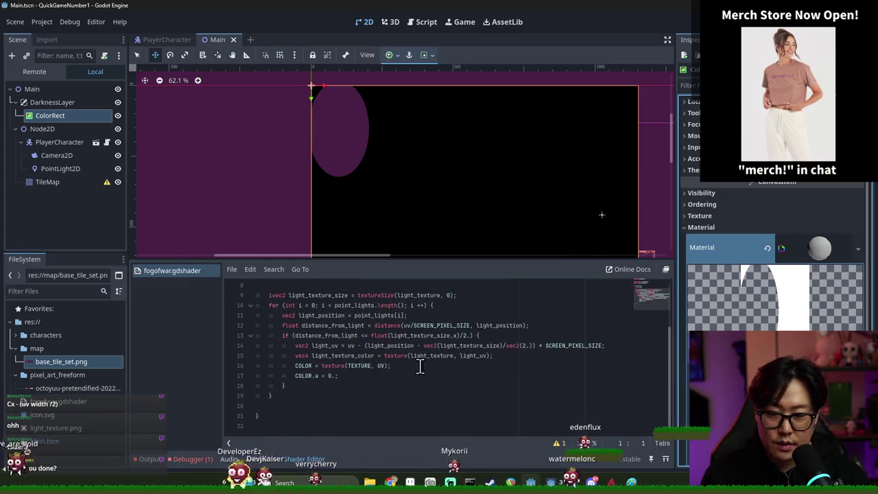
pyautogui.click(333, 380)
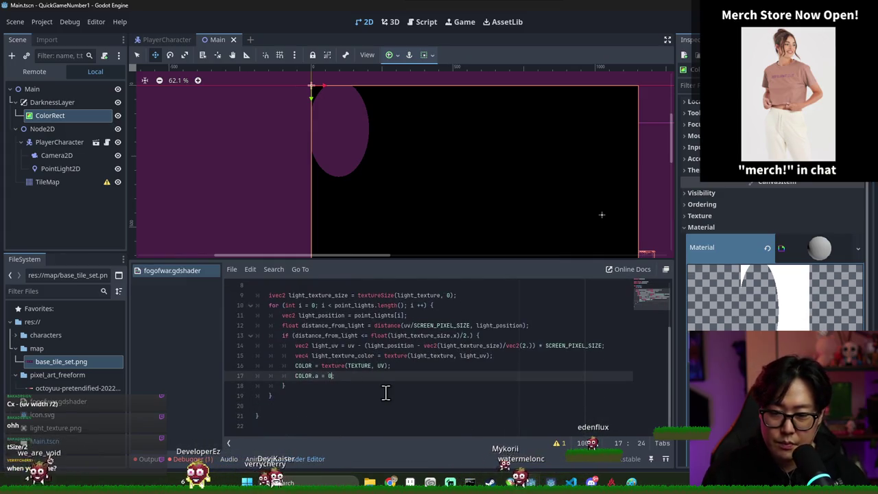
pyautogui.write('max(0.,')
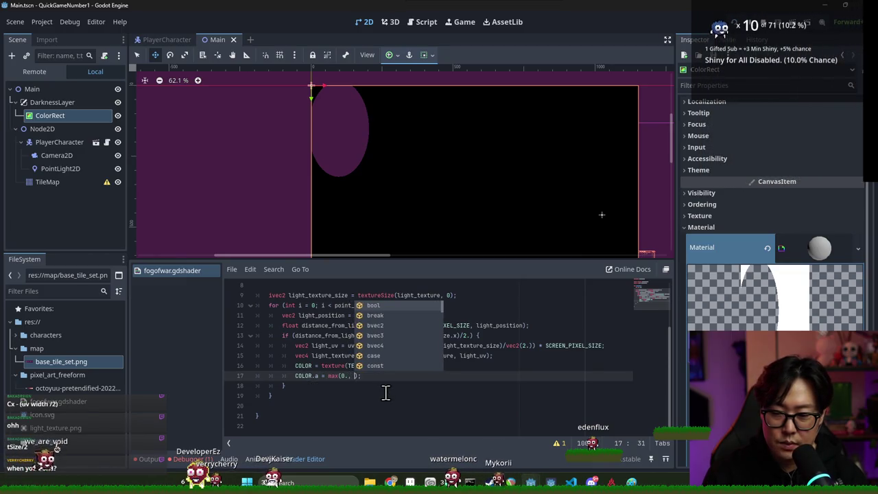
pyautogui.click(415, 387)
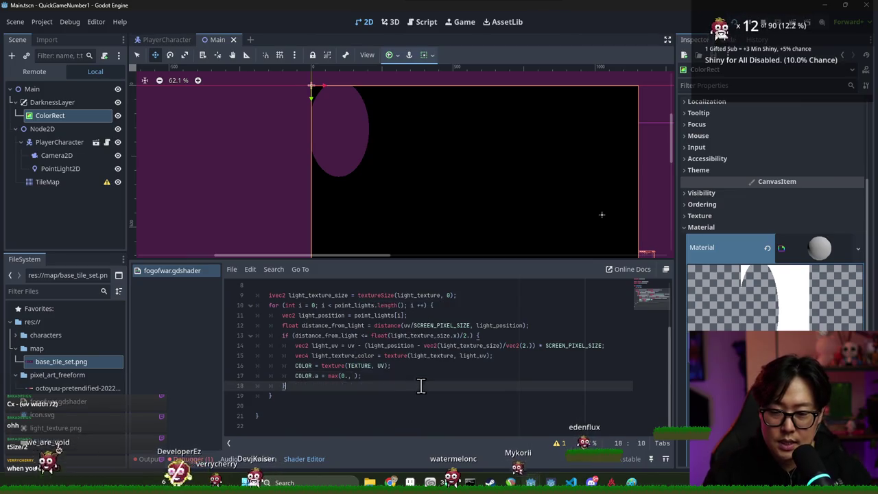
pyautogui.click(351, 377)
pyautogui.write('light_texture_color.a - 1.')
pyautogui.hotkey('ctrl', 's')
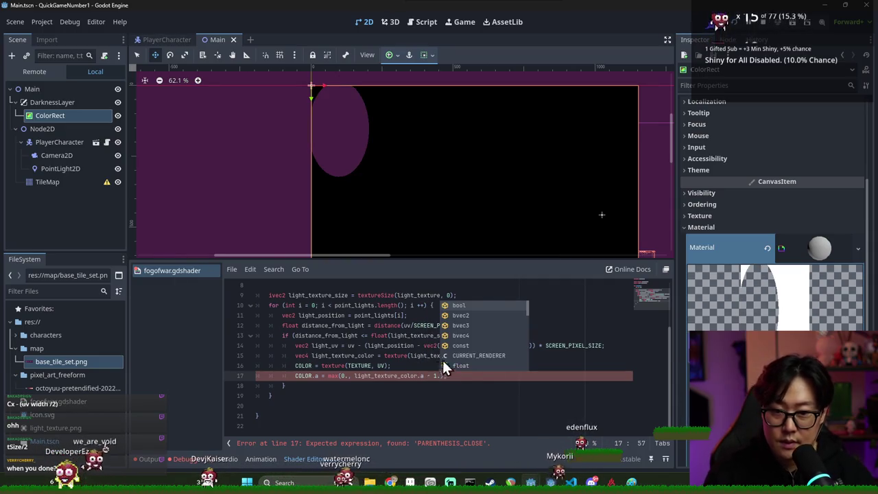
pyautogui.click(418, 345)
pyautogui.hotkey('ctrl', 's')
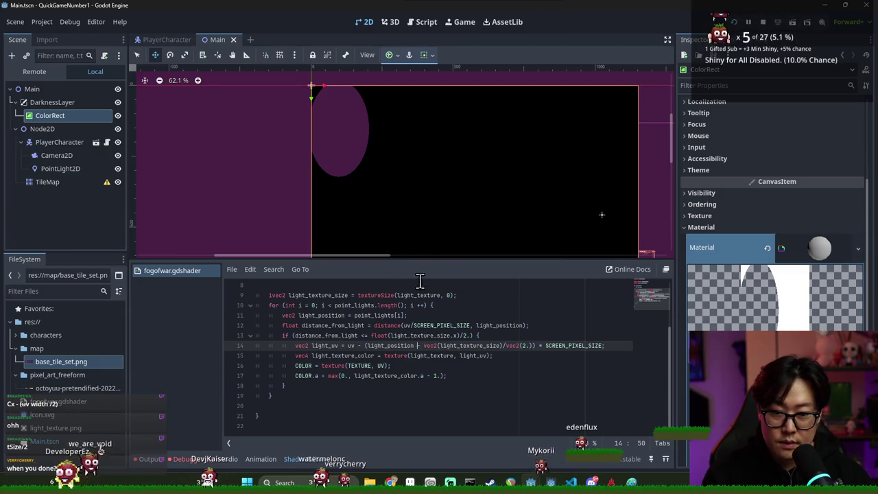
# Step: Replace the max() expression with light_texture_color.a on line 17 and save
pyautogui.scroll(4, 352, 206)
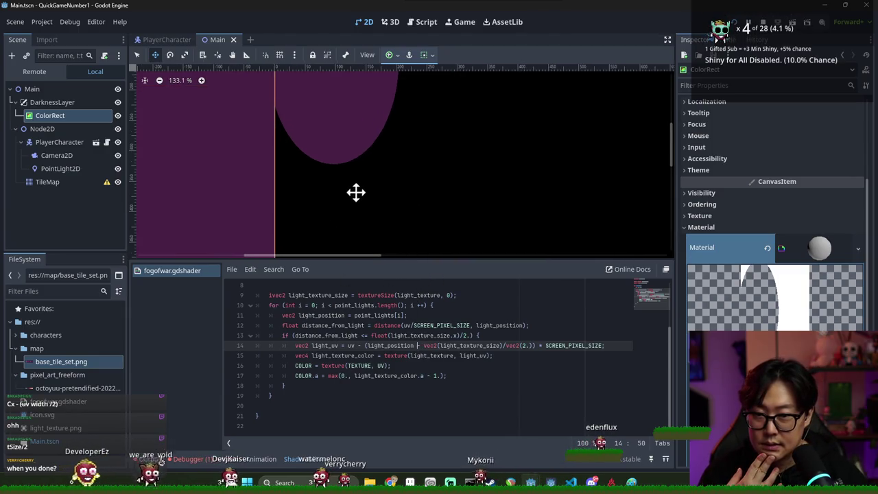
pyautogui.scroll(-2, 359, 206)
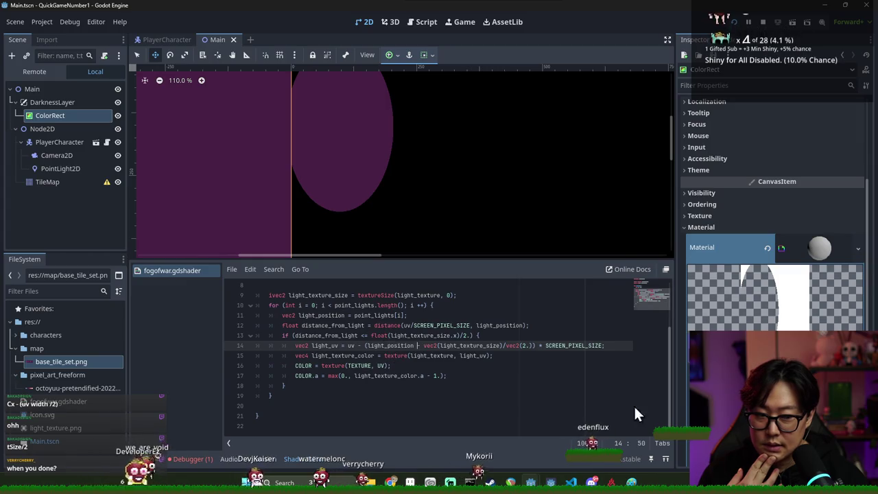
pyautogui.write('-')
pyautogui.doubleClick(371, 376)
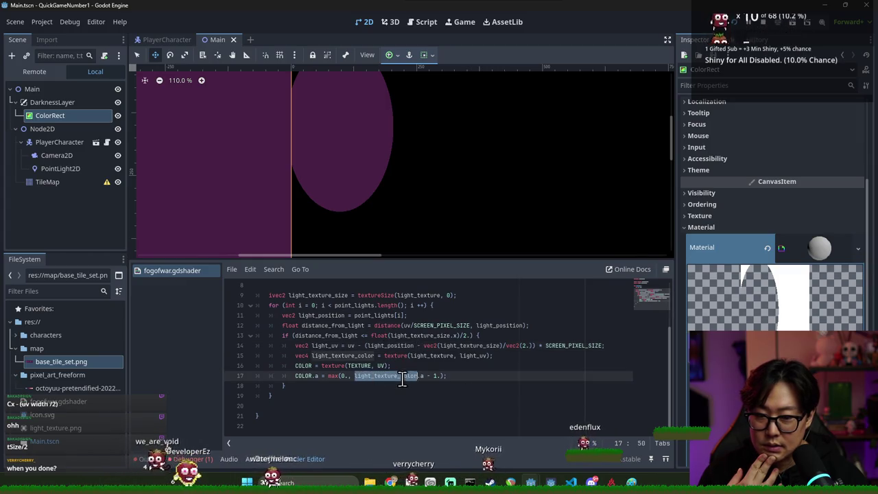
pyautogui.scroll(-5, 755, 227)
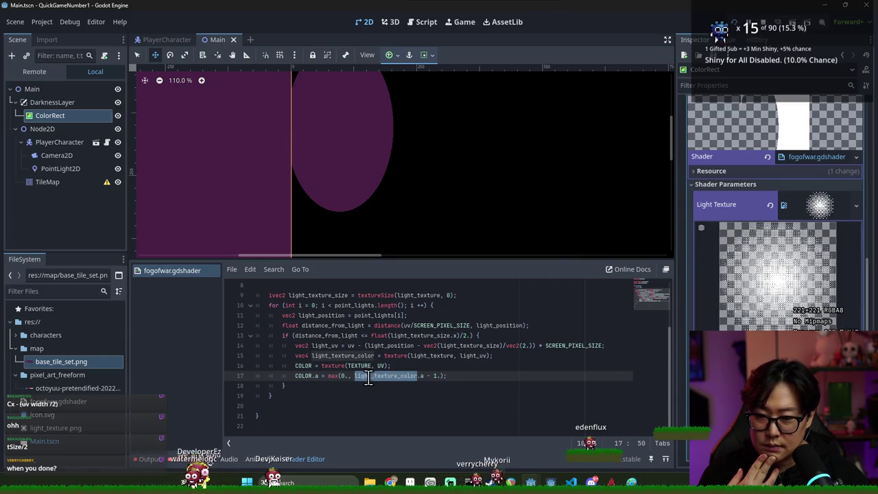
pyautogui.click(329, 380)
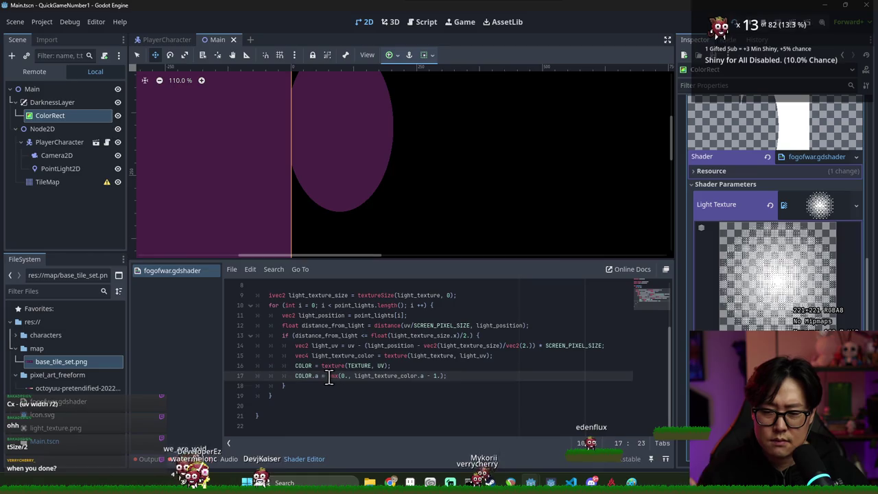
pyautogui.keyDown('shift'); pyautogui.click(444, 376); pyautogui.keyUp('shift')
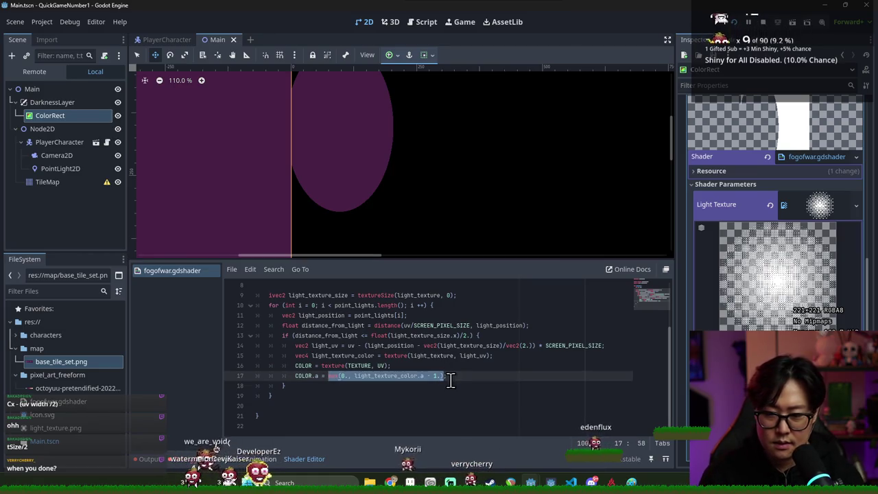
pyautogui.write('light_')
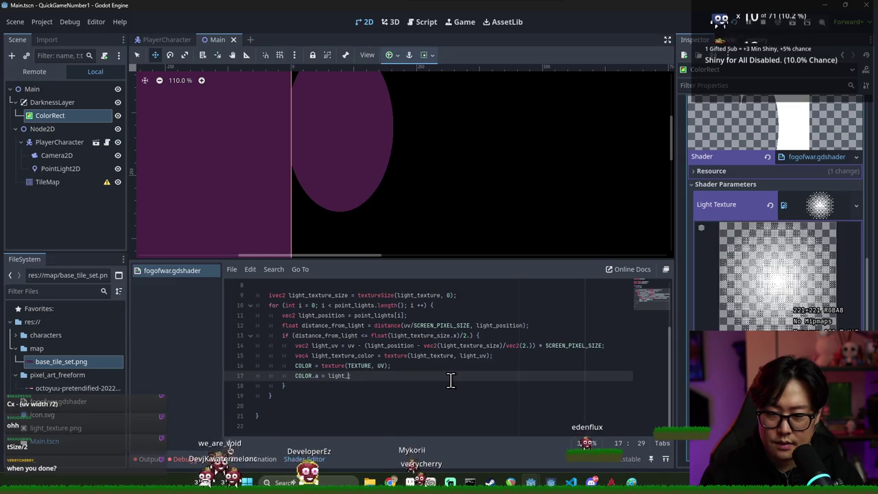
pyautogui.write('texture')
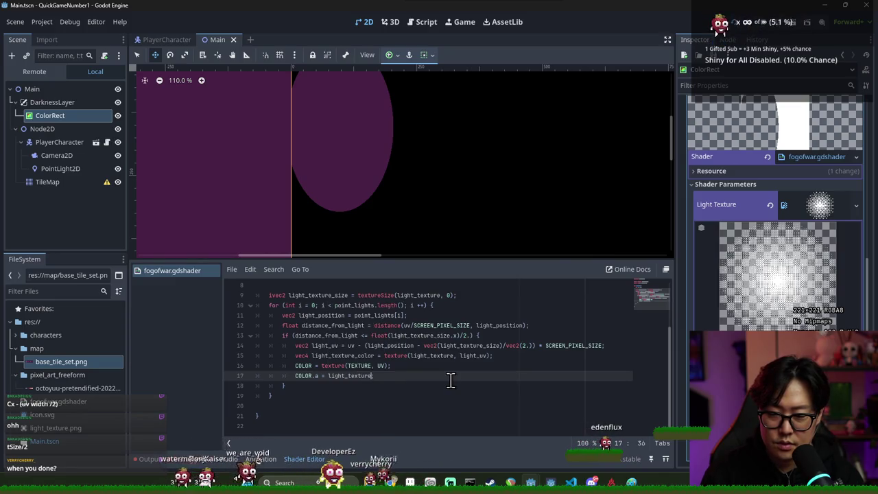
pyautogui.write(';a')
pyautogui.hotkey('ctrl', 's')
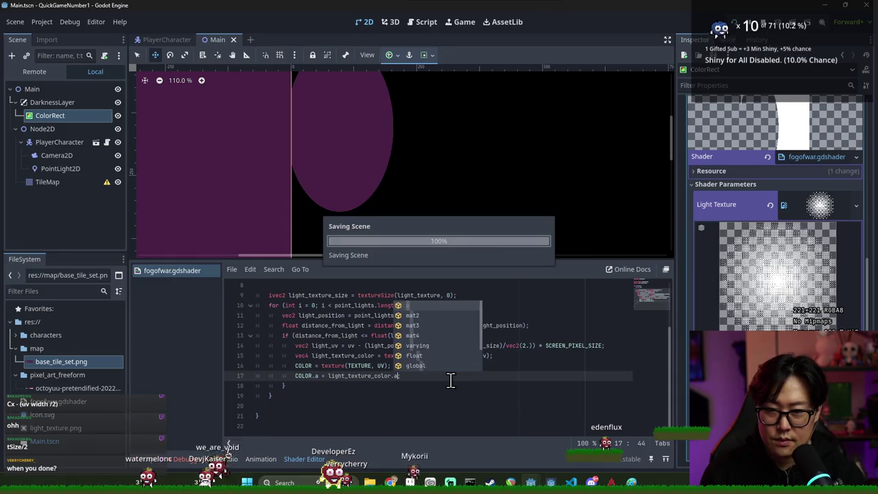
# Step: Zoom out the 2D viewport to view the dotted, fading lit ellipse on the fog rectangle
pyautogui.scroll(-2, 415, 211)
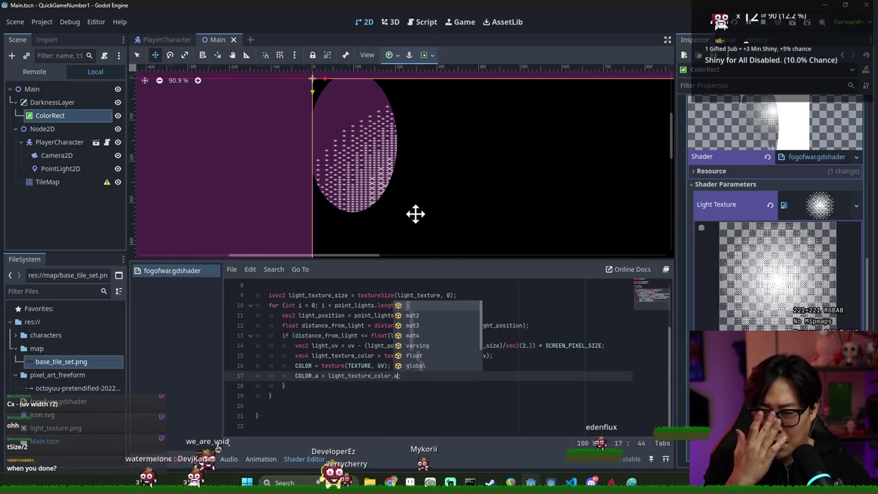
pyautogui.scroll(-1, 410, 207)
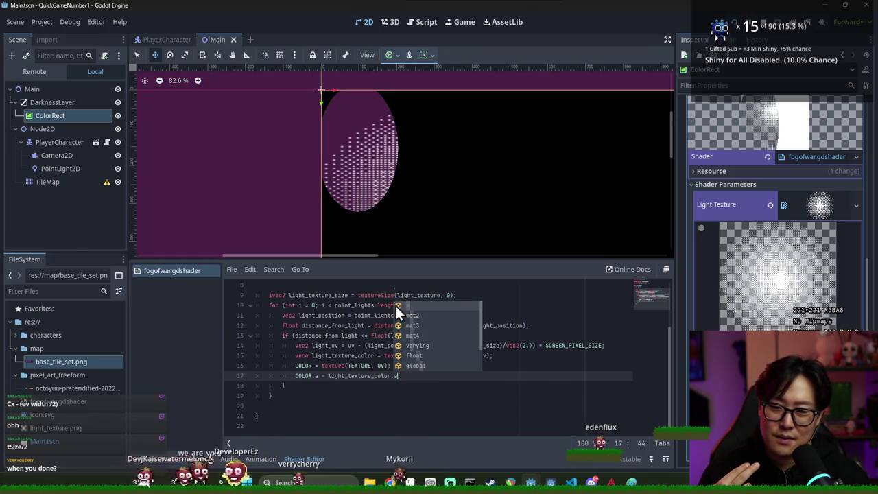
pyautogui.scroll(2, 376, 381)
pyautogui.scroll(-3, 381, 206)
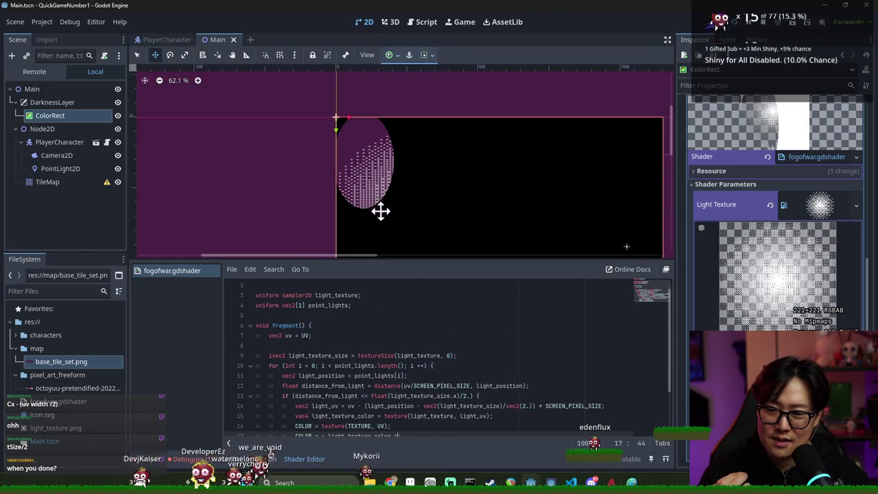
pyautogui.scroll(-2, 407, 372)
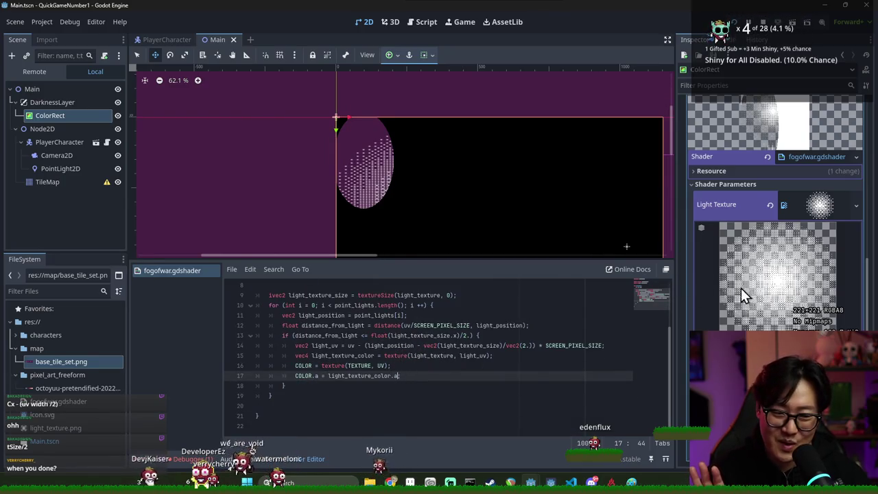
pyautogui.scroll(-4, 545, 175)
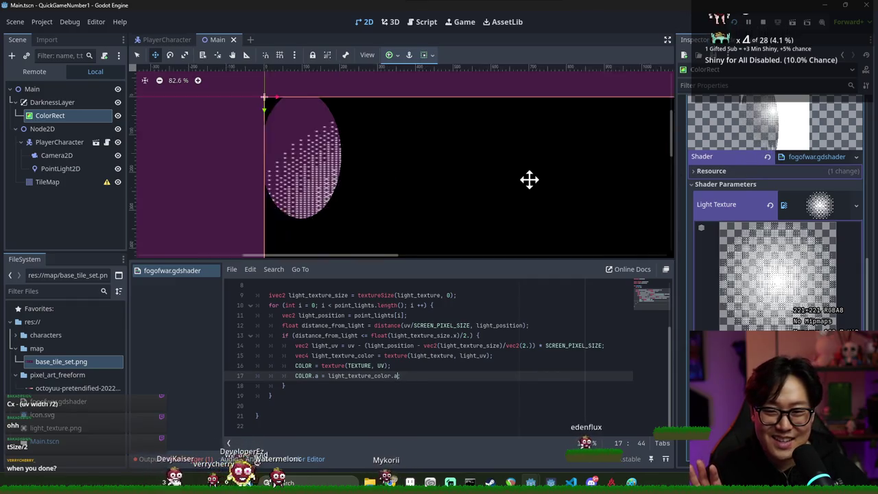
pyautogui.scroll(-3, 549, 170)
pyautogui.scroll(3, 547, 167)
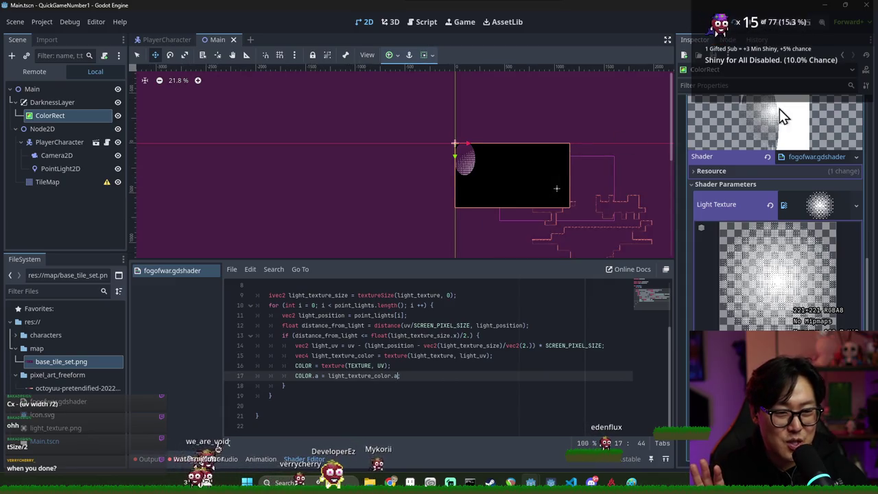
# Step: Try TEXTURE_PIXEL_SIZE as line 14's trailing multiplier, then revert to SCREEN_PIXEL_SIZE and save
pyautogui.write(';')
pyautogui.doubleClick(565, 345)
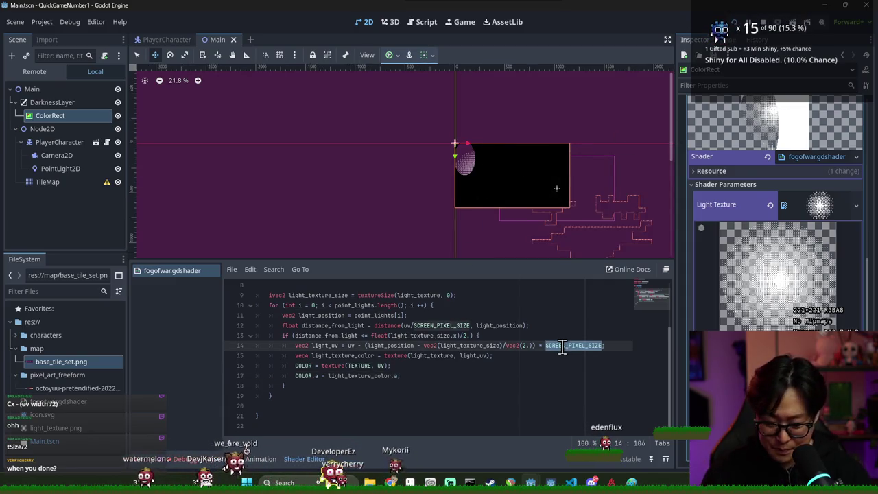
pyautogui.write('TXTU')
pyautogui.press('Down')
pyautogui.press('Return')
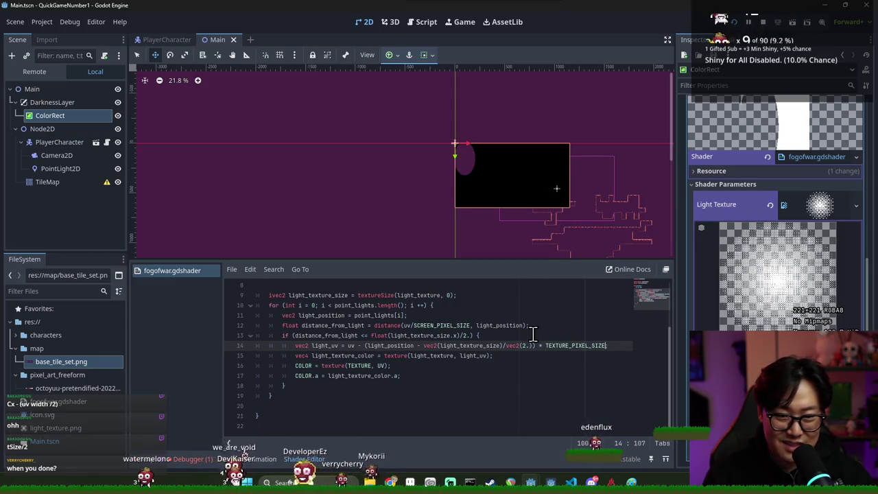
pyautogui.write(';')
pyautogui.doubleClick(442, 327)
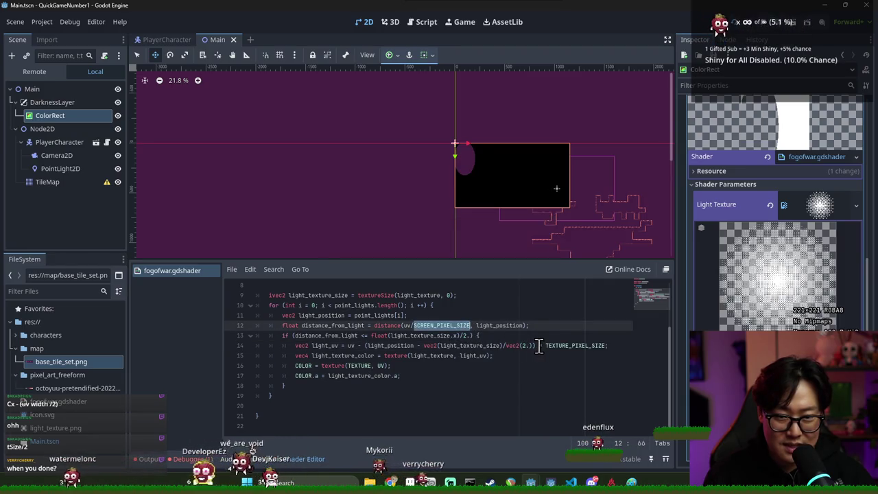
pyautogui.moveTo(608, 346); pyautogui.dragTo(572, 346)
pyautogui.press('BackSpace')
pyautogui.hotkey('ctrl', 'z')
pyautogui.hotkey('ctrl', 's')
# Step: Multiply light_position by SCREEN_PIXEL_SIZE on line 14
pyautogui.scroll(-1, 476, 353)
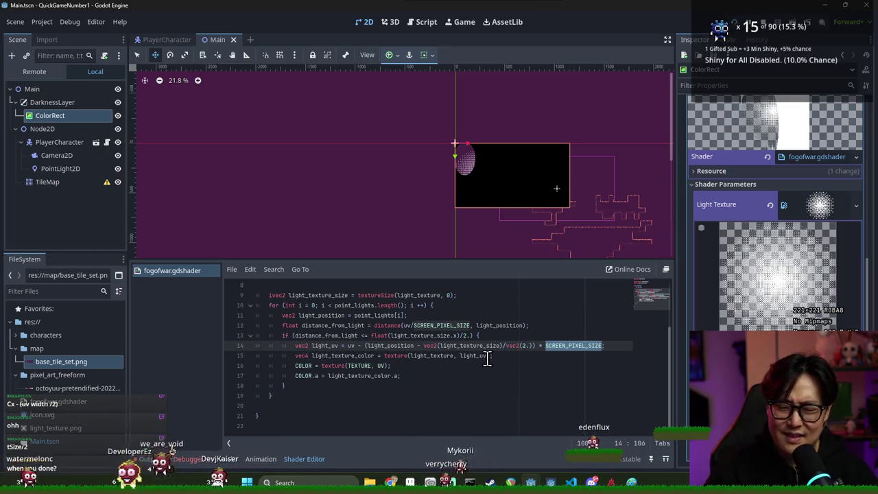
pyautogui.click(410, 345)
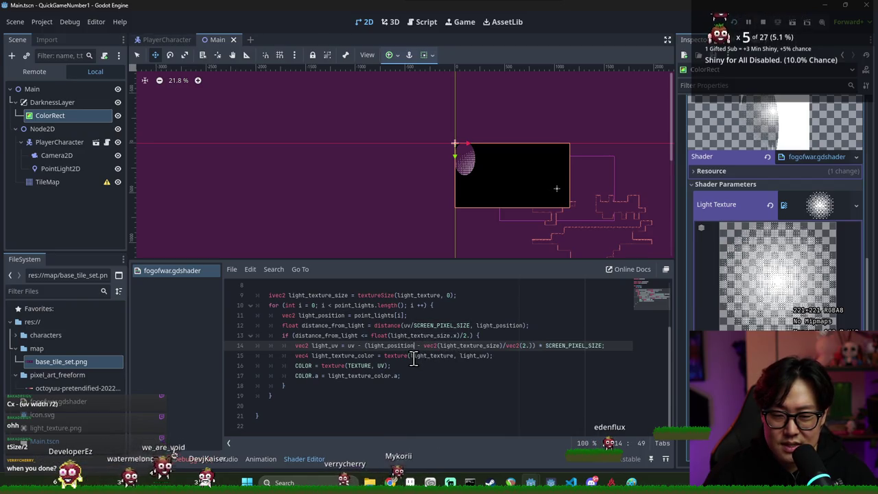
pyautogui.doubleClick(390, 345)
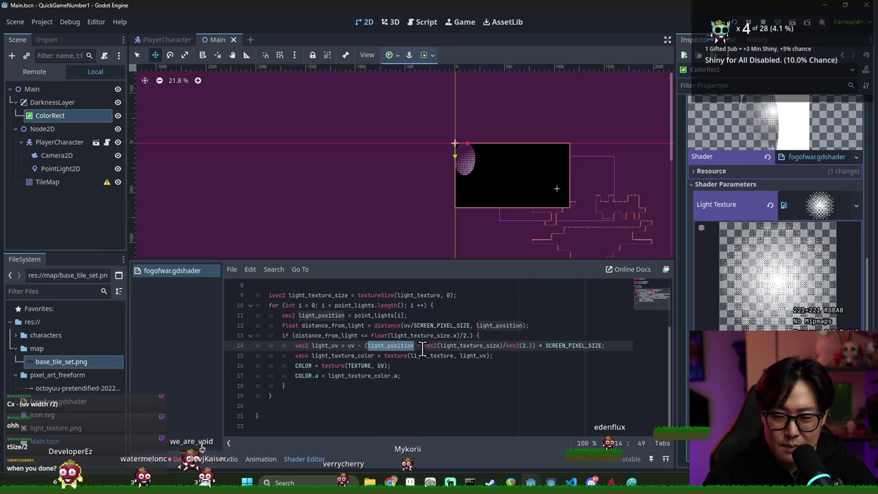
pyautogui.click(414, 345)
pyautogui.write('SCREEN_')
pyautogui.press('Return')
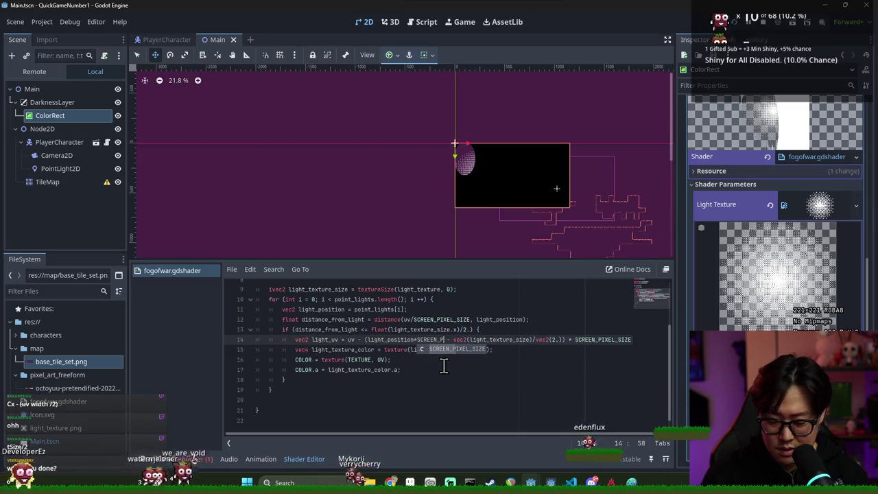
pyautogui.doubleClick(528, 339)
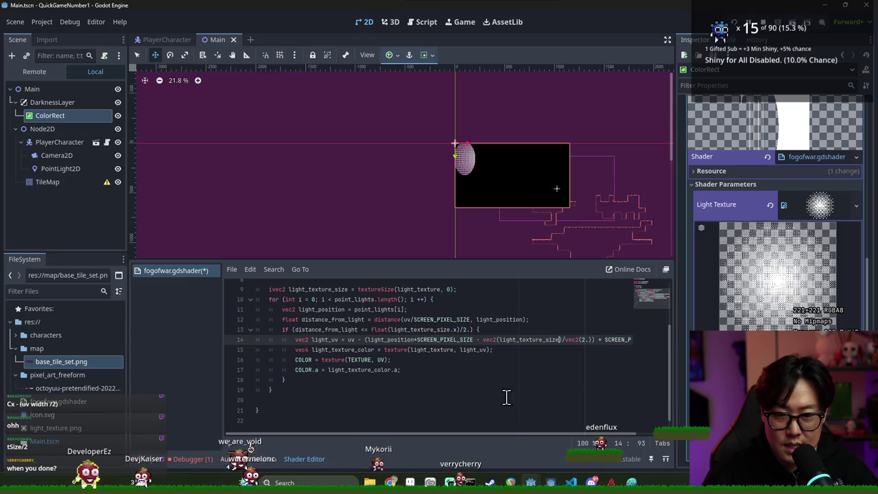
pyautogui.hotkey('ctrl', 'z')
# Step: Delete the trailing SCREEN_PIXEL_SIZE multiplier from line 14 and save
pyautogui.scroll(6, 482, 171)
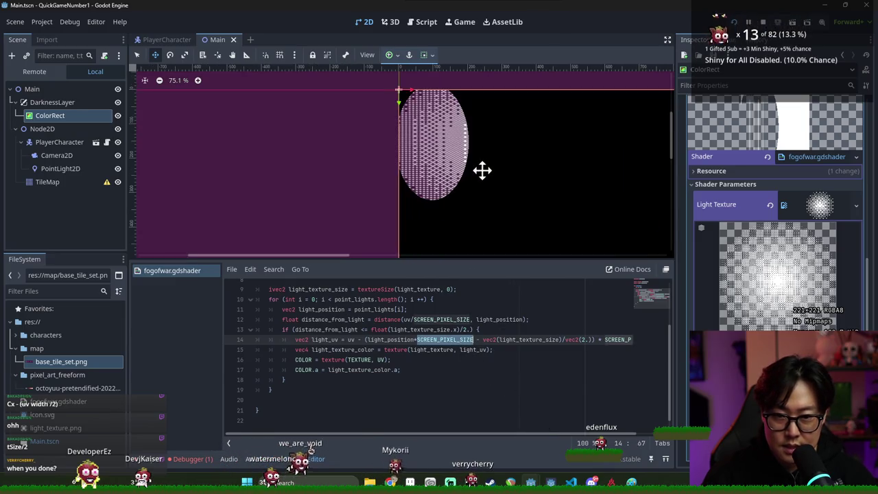
pyautogui.scroll(-1, 481, 171)
pyautogui.hscroll(2, 542, 428)
pyautogui.scroll(1, 549, 418)
pyautogui.doubleClick(488, 351)
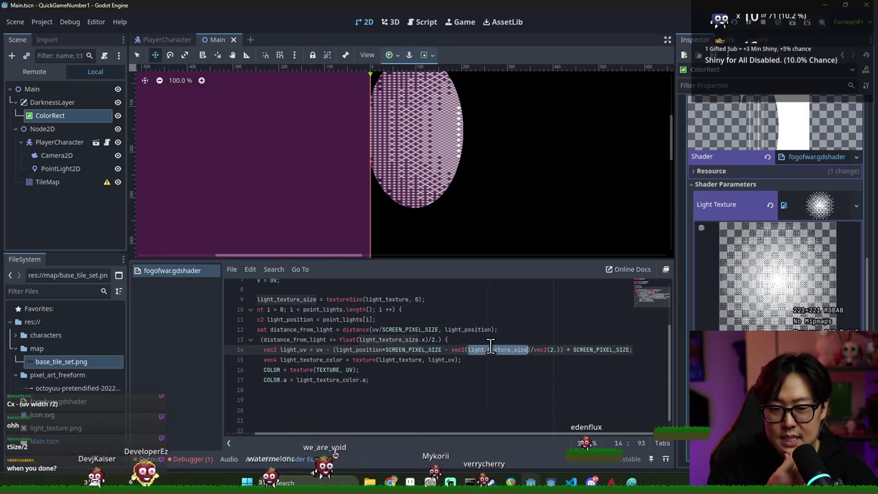
pyautogui.press('Right')
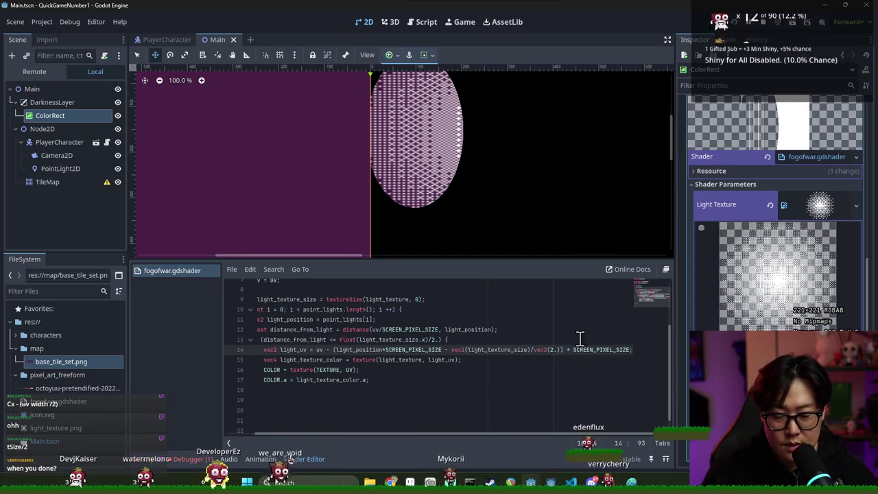
pyautogui.doubleClick(575, 350)
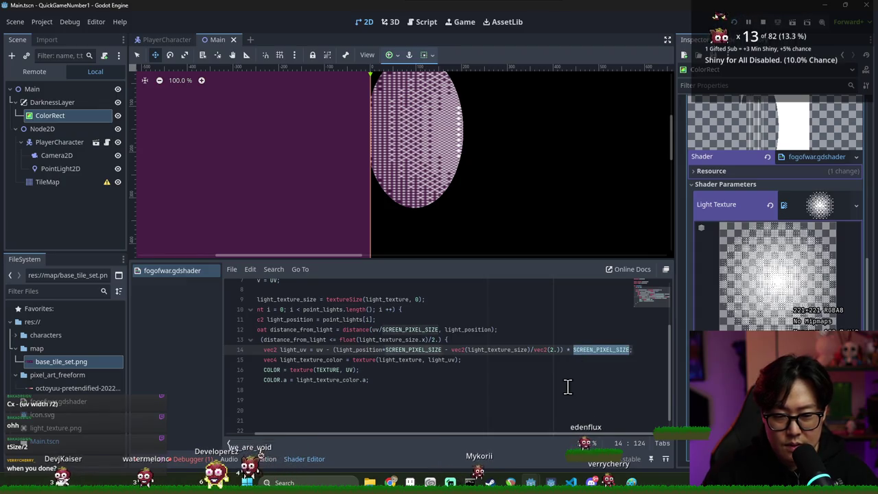
pyautogui.press('BackSpace')
pyautogui.press('BackSpace')
pyautogui.press('BackSpace')
pyautogui.hotkey('ctrl', 's')
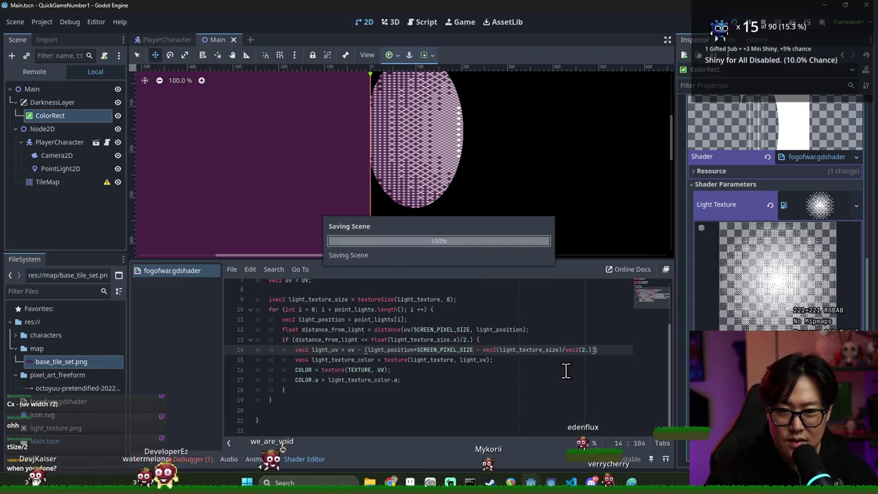
# Step: Insert '* SCREEN_PIXEL_SIZE' after light_texture_size on line 14 and clean up the line end
pyautogui.click(568, 350)
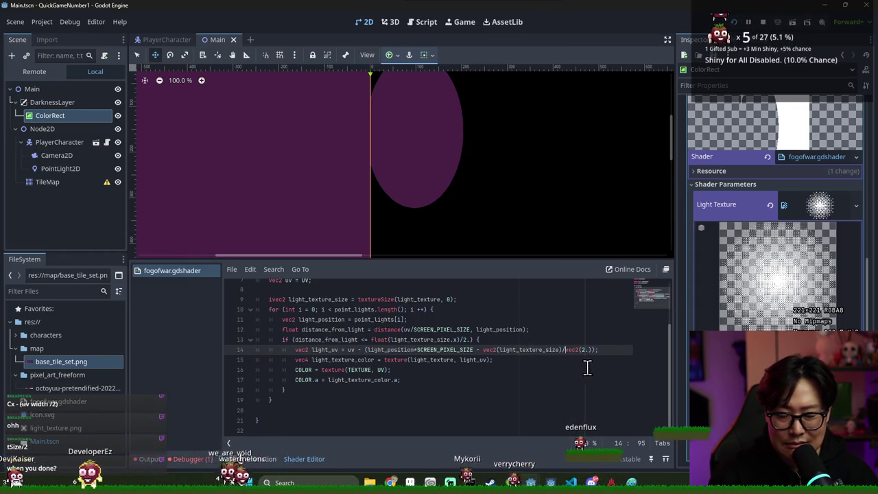
pyautogui.write('* SCREEN_PIXEL_SIZE')
pyautogui.hotkey('ctrl', 's')
pyautogui.press('BackSpace')
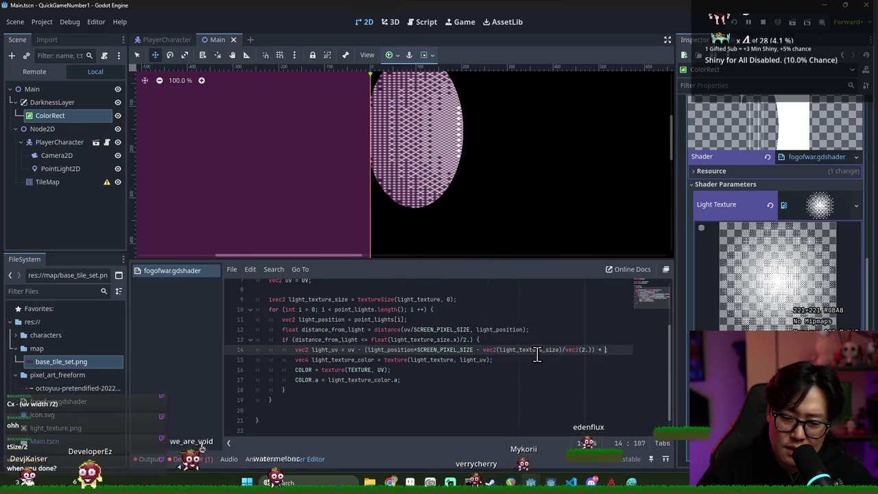
pyautogui.click(560, 350)
pyautogui.write('* SCREEN_PIXEL_SIZE')
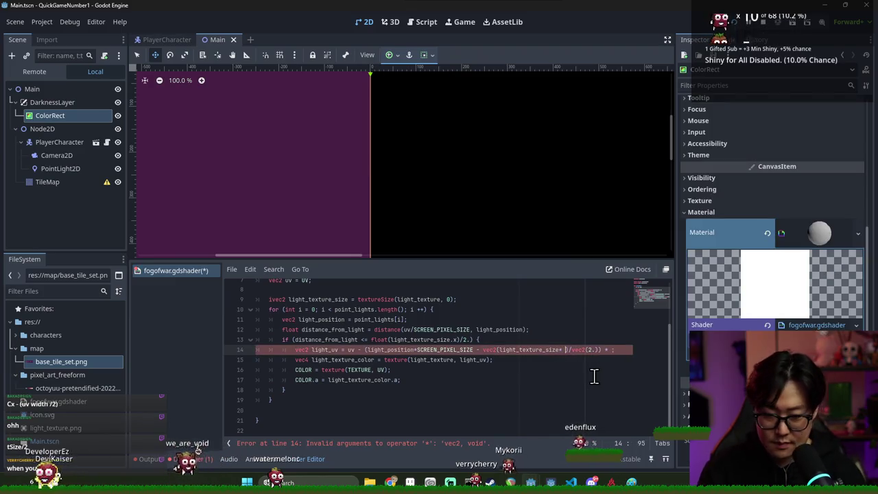
pyautogui.press('End')
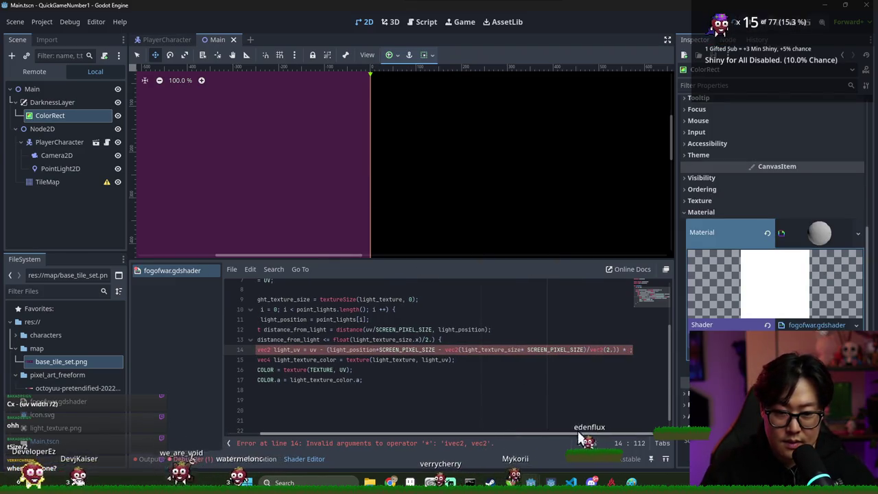
pyautogui.press('BackSpace')
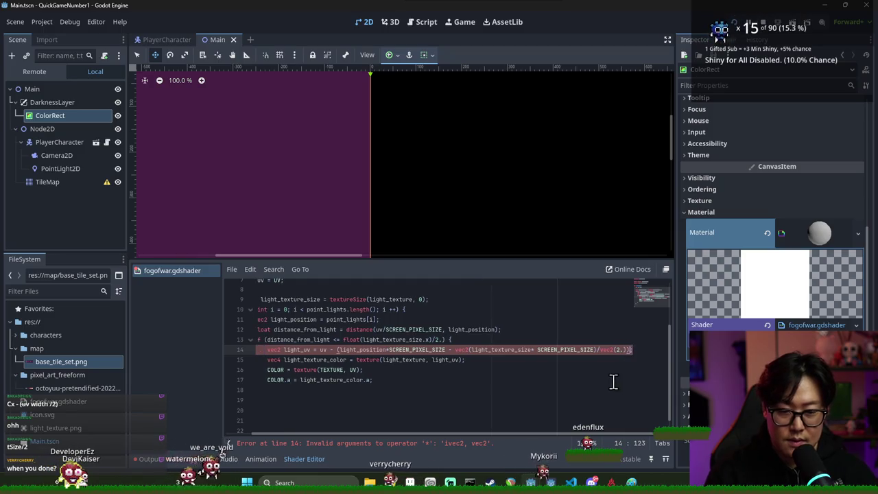
# Step: Scale vec2(light_texture_size) by SCREEN_PIXEL_SIZE to clear the ivec2 error, and save
pyautogui.scroll(-1, 577, 356)
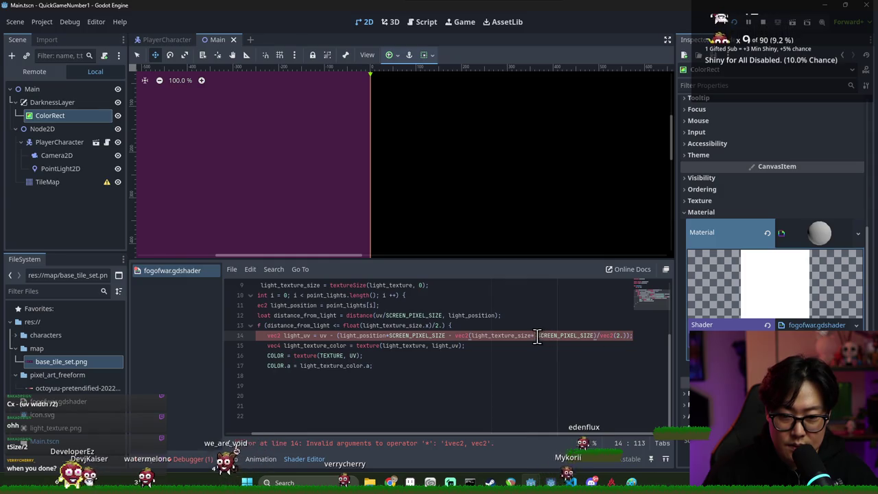
pyautogui.doubleClick(569, 335)
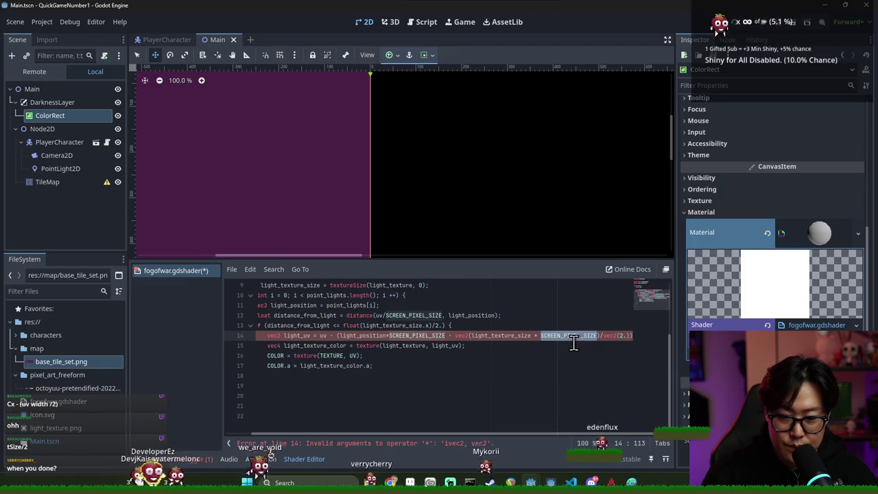
pyautogui.press('BackSpace')
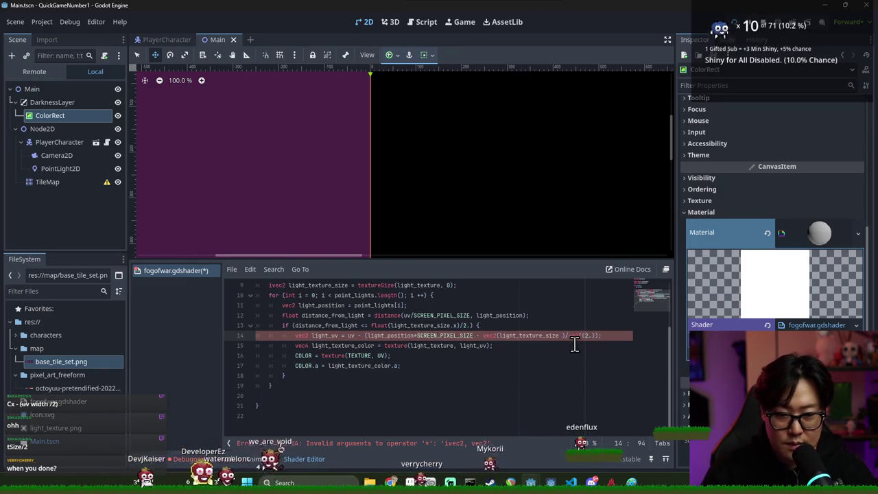
pyautogui.hotkey('ctrl', 'z')
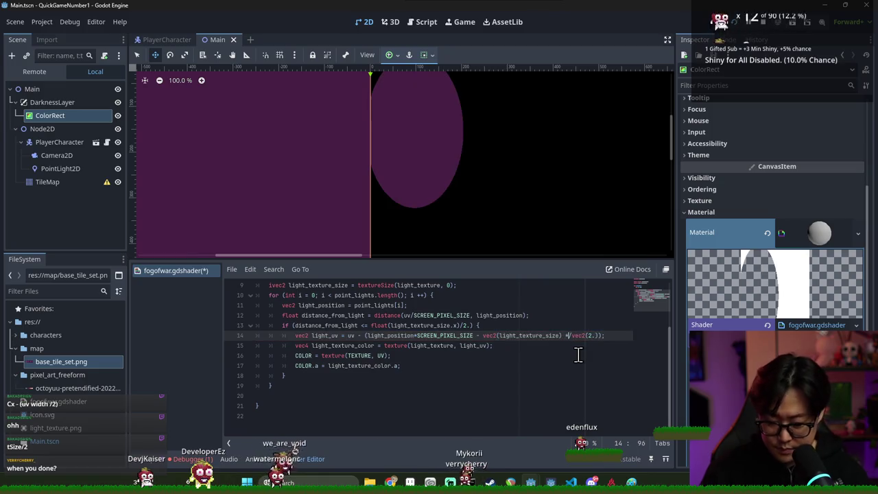
pyautogui.hotkey('ctrl', 's')
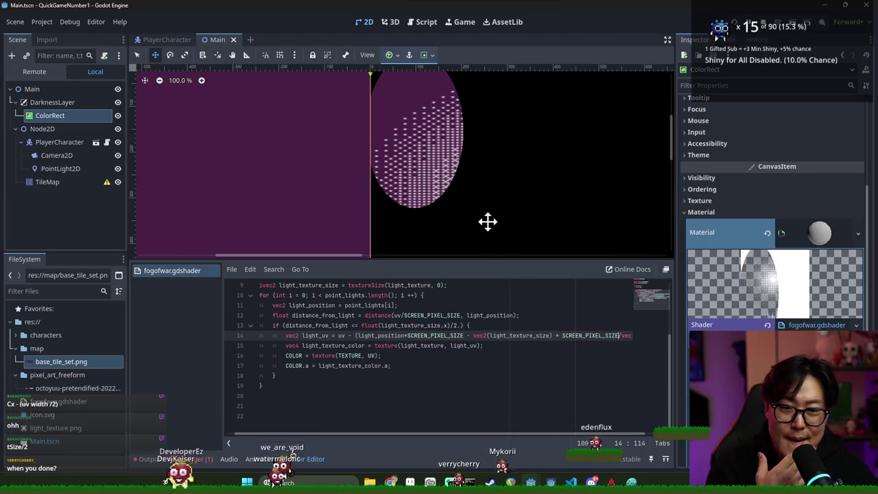
pyautogui.scroll(5, 490, 206)
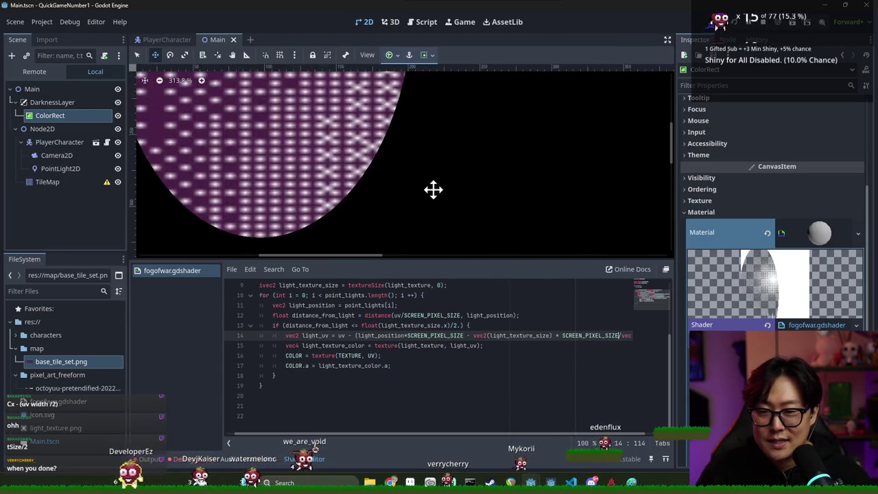
pyautogui.scroll(-4, 433, 191)
pyautogui.scroll(3, 463, 343)
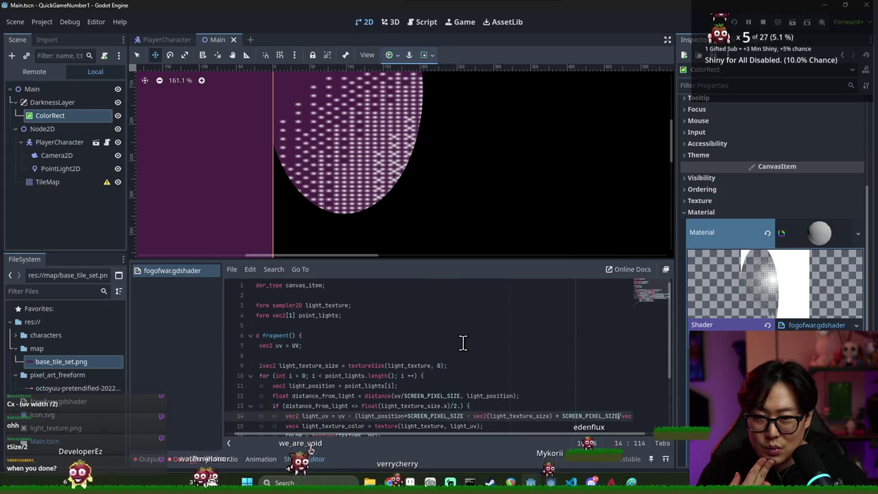
pyautogui.scroll(-3, 424, 198)
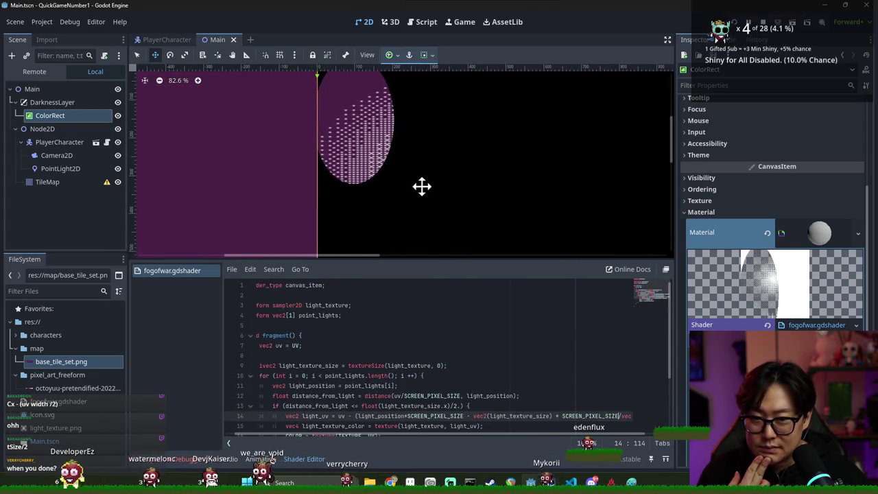
pyautogui.scroll(-3, 399, 360)
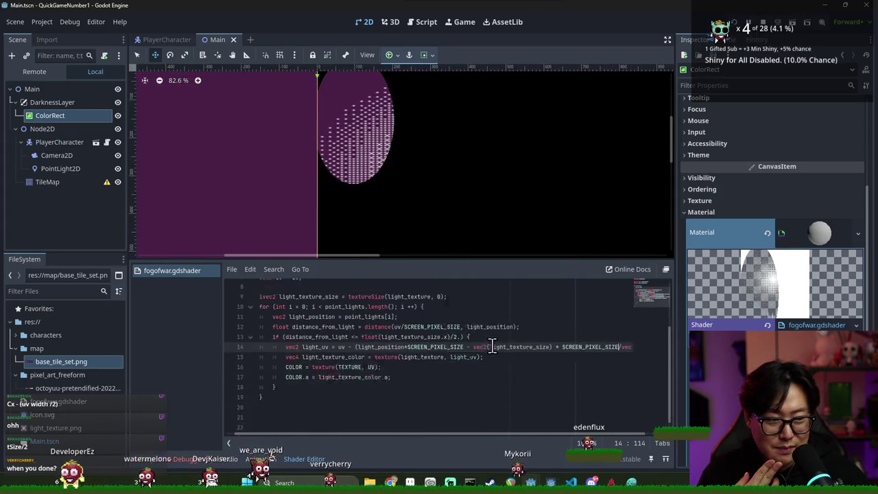
pyautogui.doubleClick(365, 366)
pyautogui.click(388, 367)
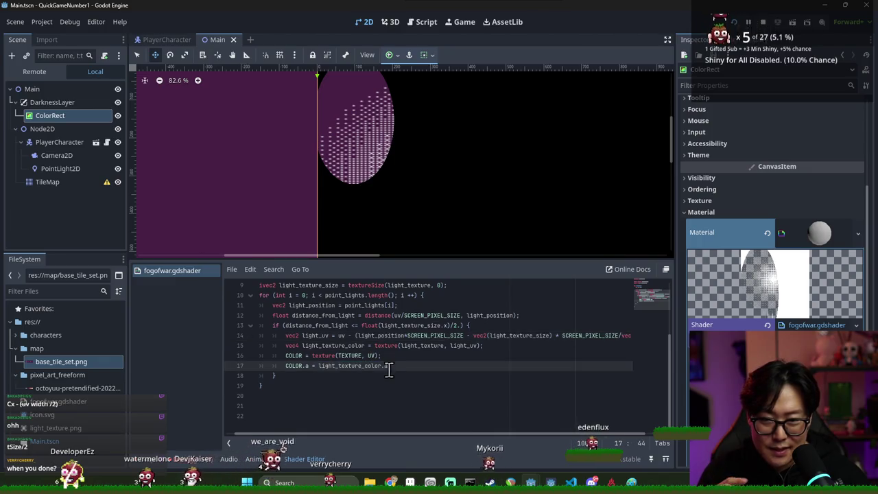
pyautogui.doubleClick(344, 368)
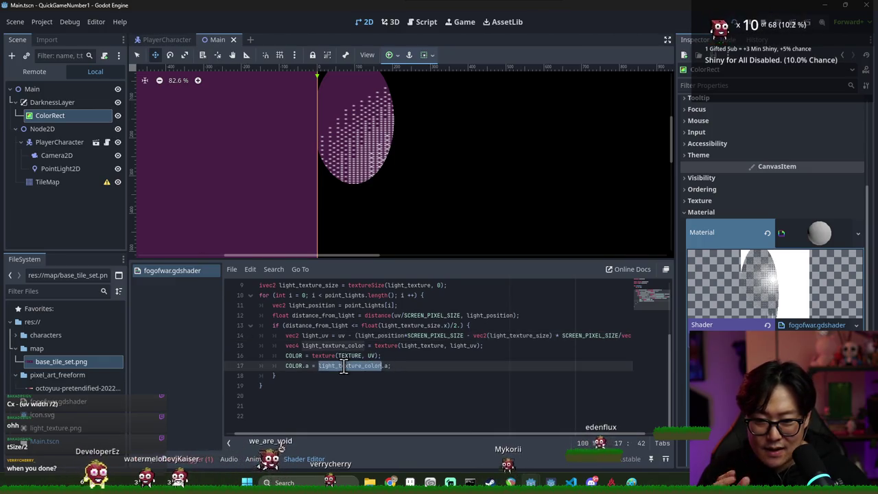
pyautogui.click(388, 366)
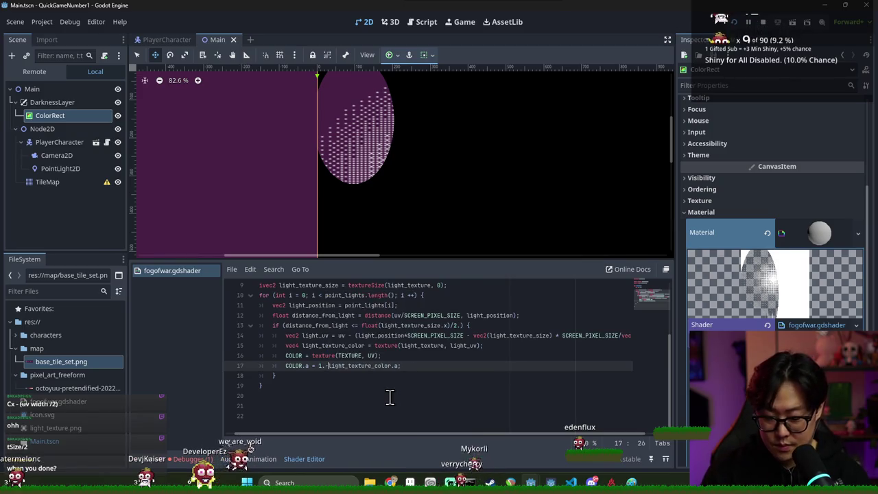
pyautogui.write('-')
pyautogui.scroll(11, 362, 162)
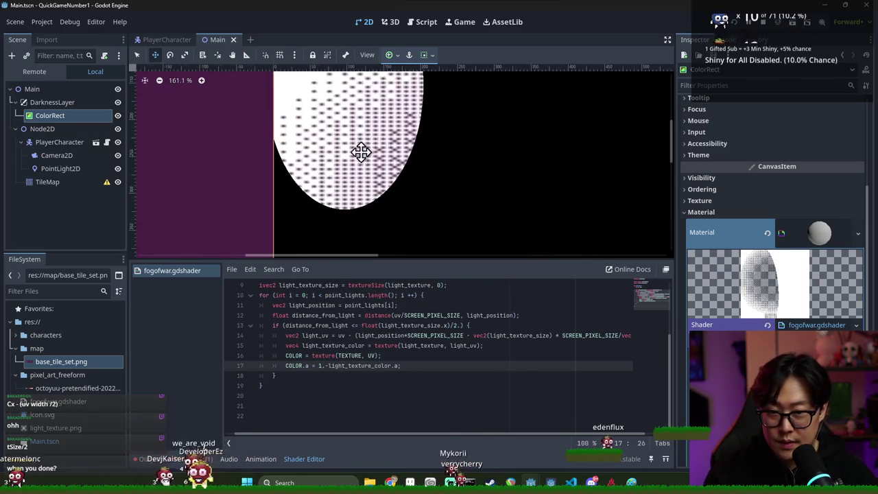
pyautogui.scroll(-6, 360, 168)
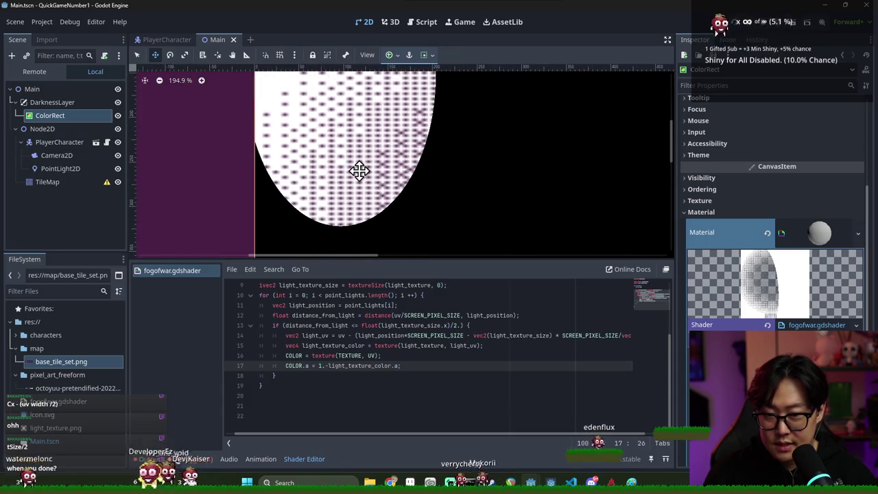
pyautogui.doubleClick(321, 356)
pyautogui.doubleClick(317, 355)
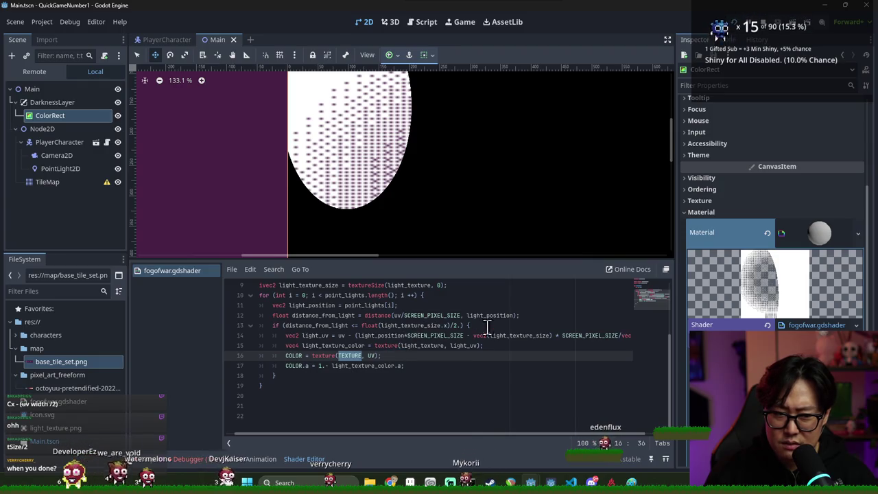
pyautogui.scroll(-3, 423, 243)
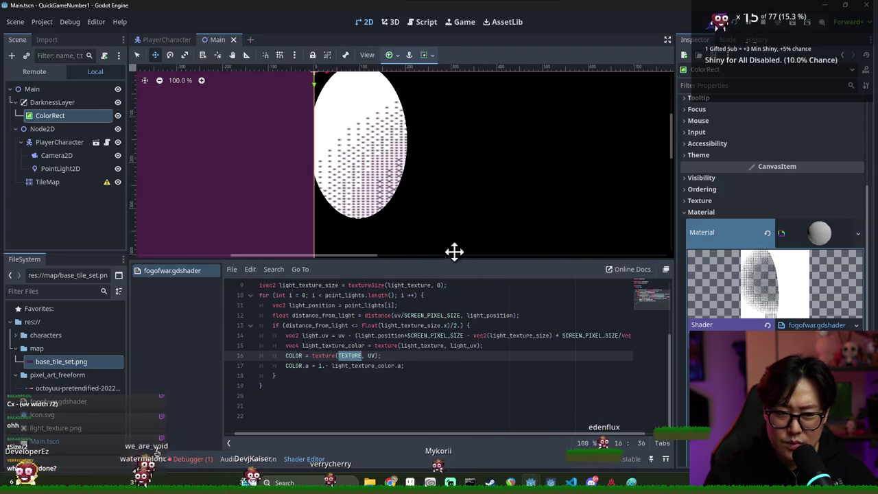
pyautogui.scroll(3, 381, 361)
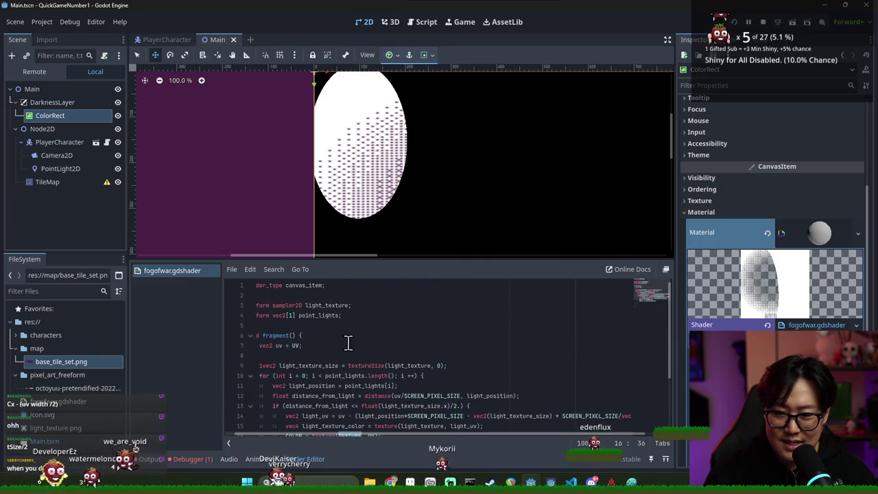
pyautogui.scroll(-2, 354, 364)
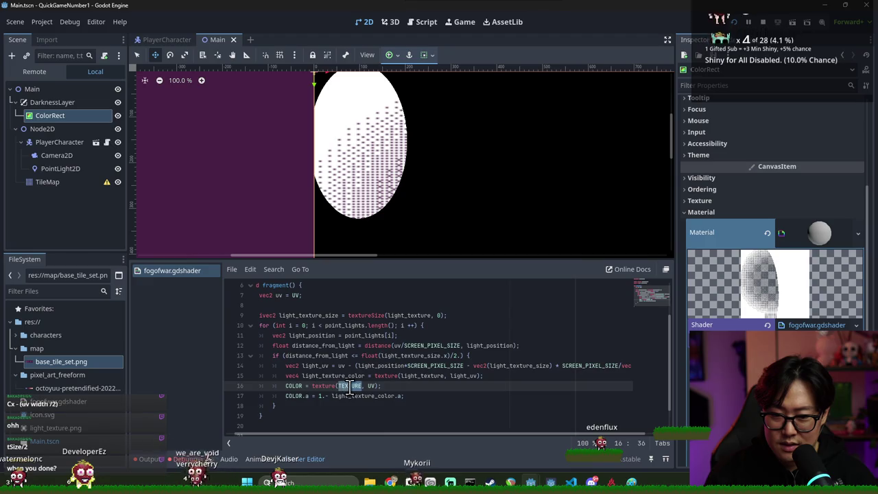
# Step: Declare a new 'uniform vec4 fog_color;' below the existing uniforms and save the shader
pyautogui.tripleClick(352, 386)
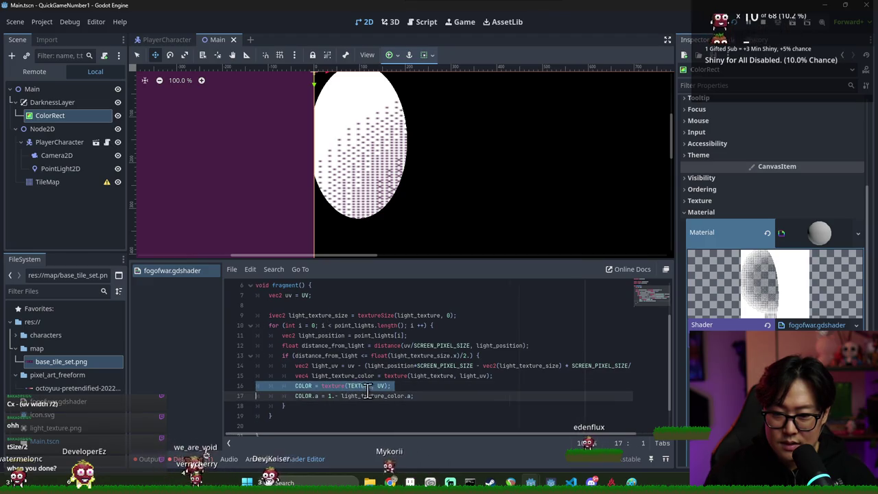
pyautogui.click(468, 319)
pyautogui.scroll(2, 371, 323)
pyautogui.click(372, 318)
pyautogui.press('Return')
pyautogui.write('uniform')
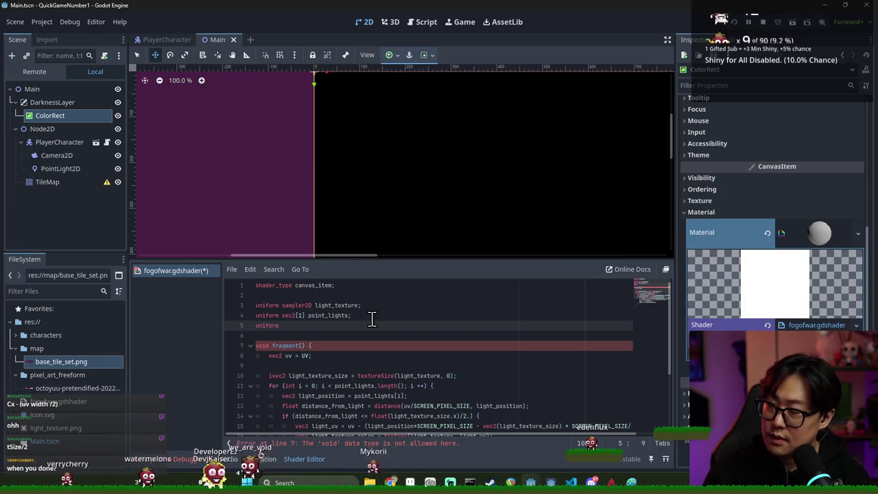
pyautogui.write('c4 ')
pyautogui.write('sou')
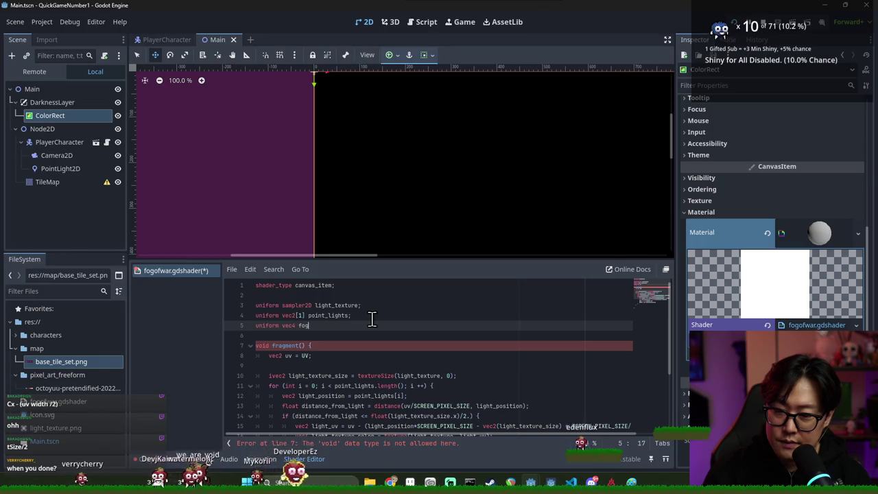
pyautogui.write('lor ')
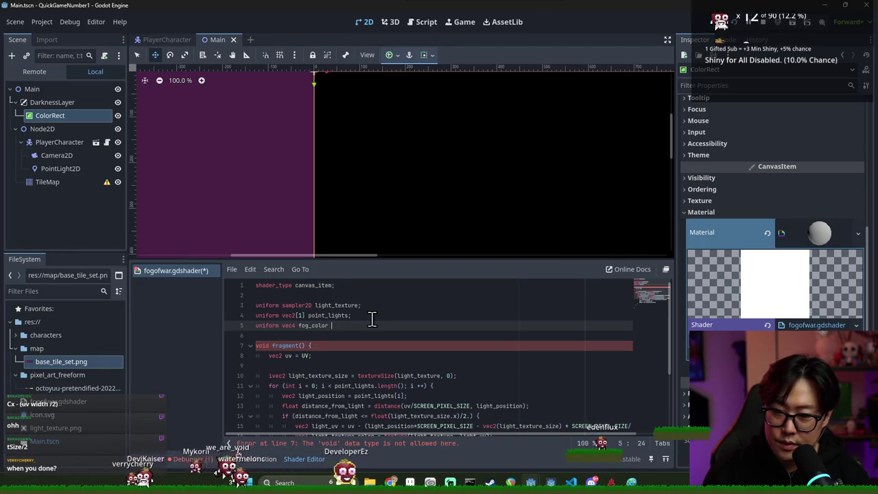
pyautogui.write('ource_color')
pyautogui.hotkey('ctrl', 's')
# Step: Make fragment() set COLOR = fog_color, delete the COLOR = texture(TEXTURE, UV) line, and save
pyautogui.doubleClick(315, 325)
pyautogui.scroll(-1, 317, 329)
pyautogui.click(318, 335)
pyautogui.scroll(-1, 328, 336)
pyautogui.press('Tab')
pyautogui.write('COLOR= fog_color;')
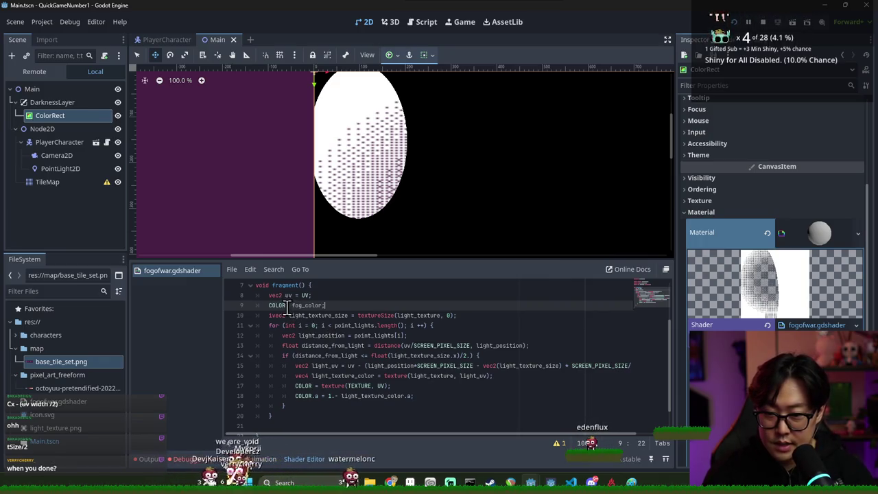
pyautogui.click(323, 335)
pyautogui.tripleClick(339, 386)
pyautogui.press('BackSpace')
pyautogui.hotkey('ctrl', 's')
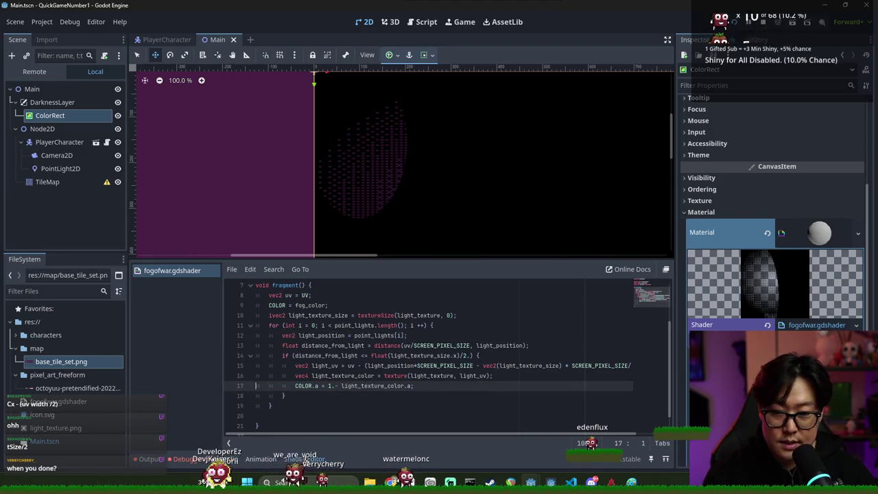
pyautogui.doubleClick(279, 305)
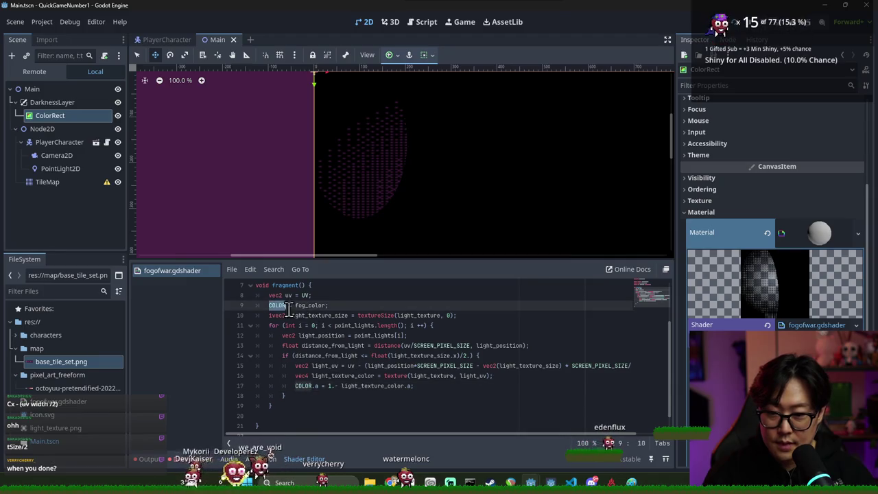
pyautogui.click(755, 281)
# Step: Adjust the Fog Color hue, saturation and brightness in the Inspector until it reads dark purple 570669
pyautogui.scroll(-5, 776, 205)
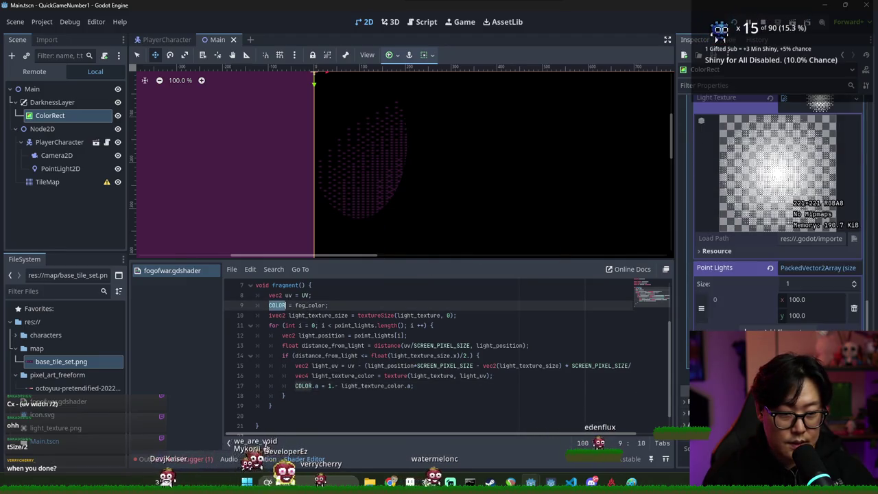
pyautogui.click(810, 340)
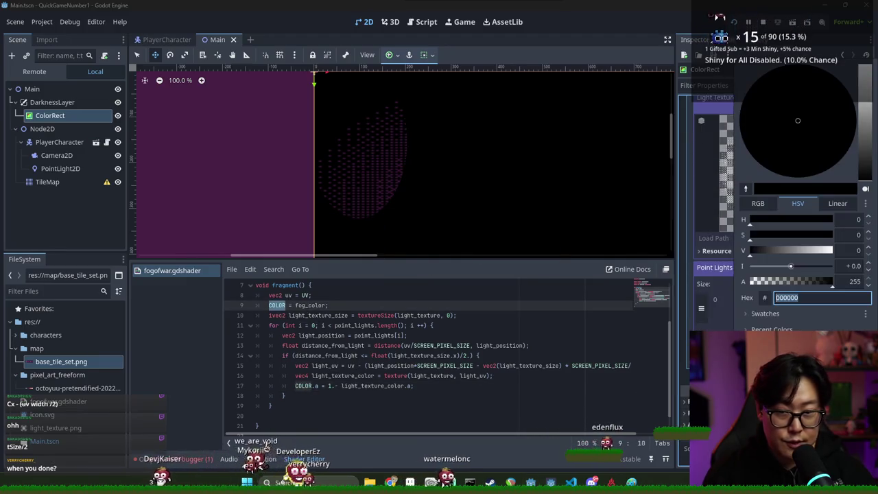
pyautogui.click(789, 236)
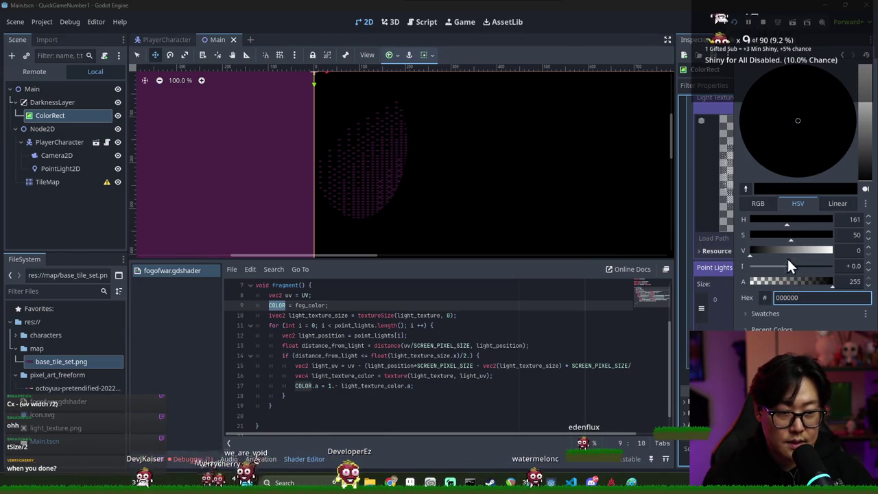
pyautogui.moveTo(805, 249); pyautogui.dragTo(836, 251)
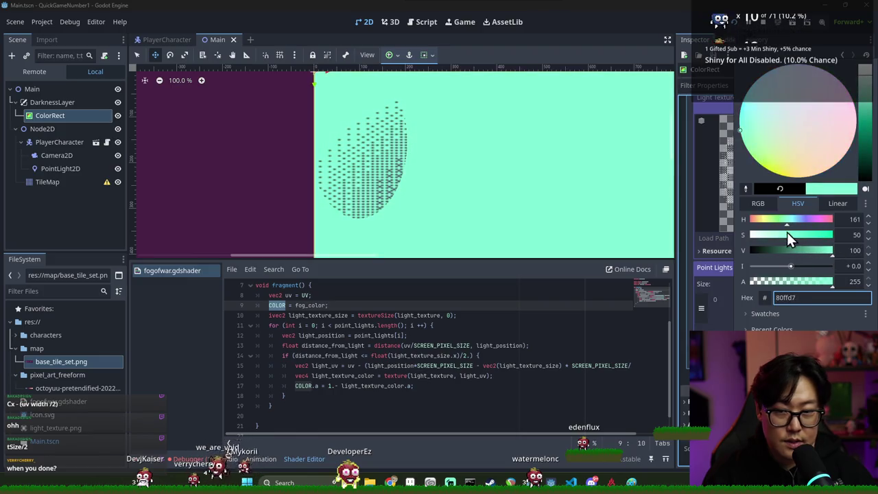
pyautogui.moveTo(792, 221)
pyautogui.mouseDown()
pyautogui.moveTo(814, 220)
pyautogui.moveTo(762, 221)
pyautogui.moveTo(828, 220)
pyautogui.mouseUp()
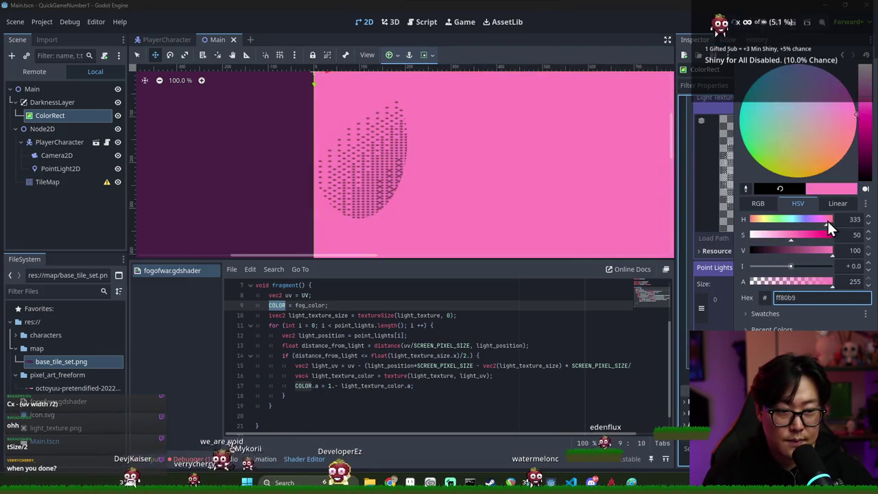
pyautogui.click(826, 235)
pyautogui.moveTo(808, 250); pyautogui.dragTo(785, 250)
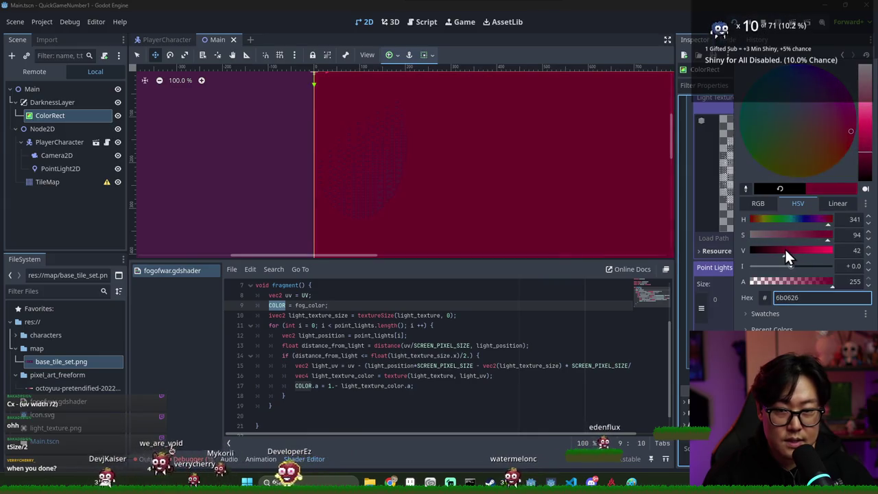
pyautogui.click(817, 218)
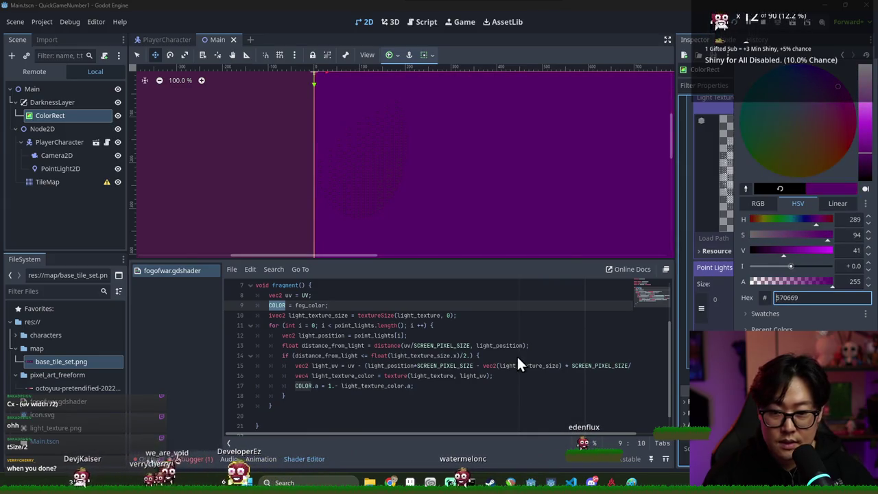
pyautogui.keyDown('shift'); pyautogui.click(518, 360); pyautogui.keyUp('shift')
# Step: Place the caret inside the COLOR.a alpha expression in the shader, ready to edit it
pyautogui.click(377, 382)
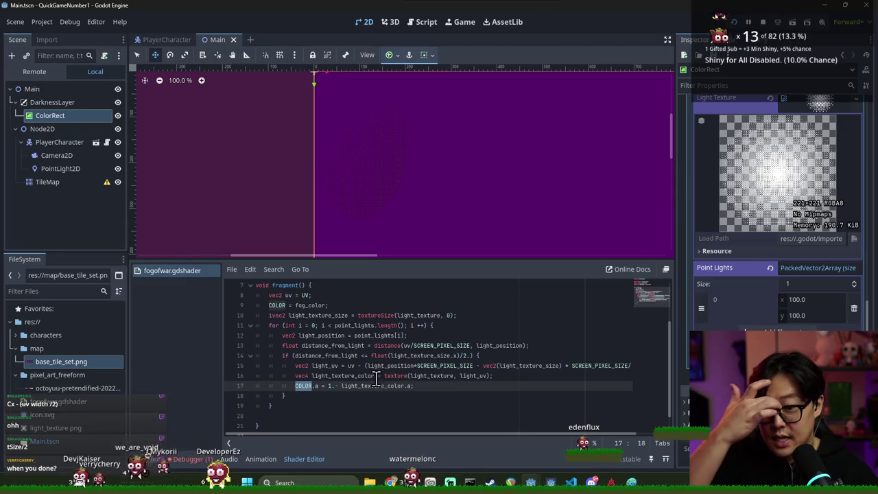
pyautogui.click(330, 386)
pyautogui.scroll(5, 372, 222)
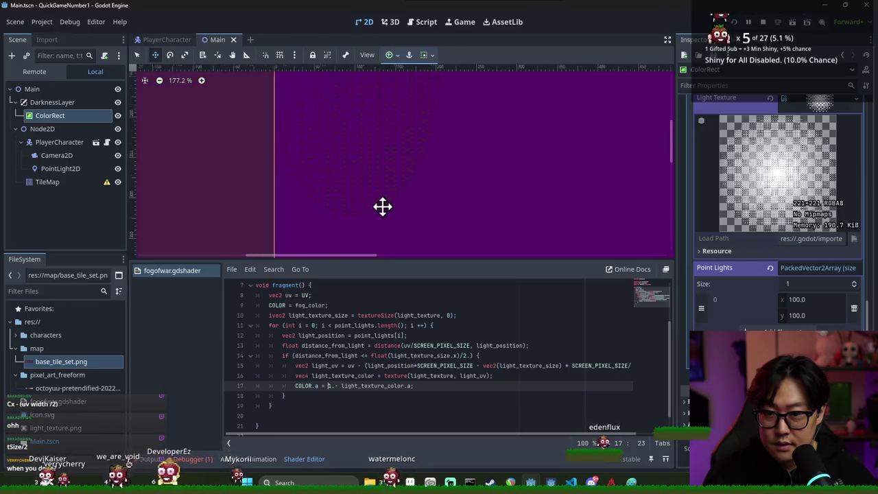
pyautogui.scroll(-14, 372, 222)
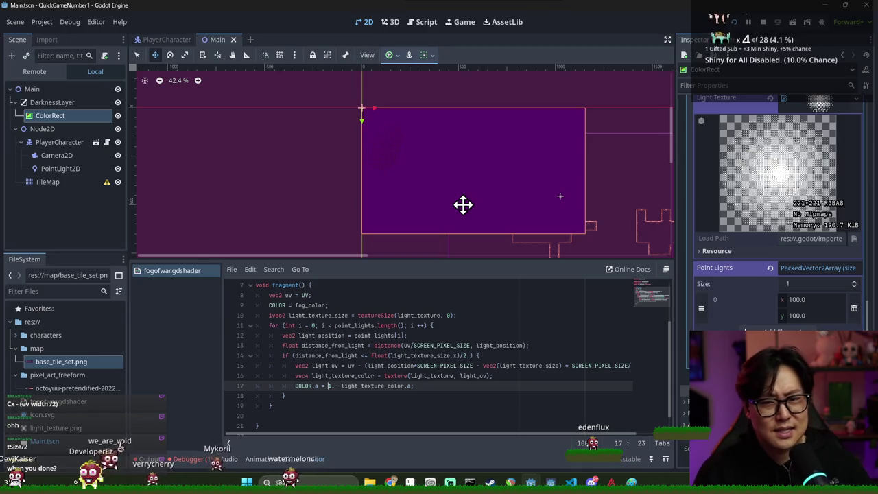
pyautogui.scroll(14, 440, 193)
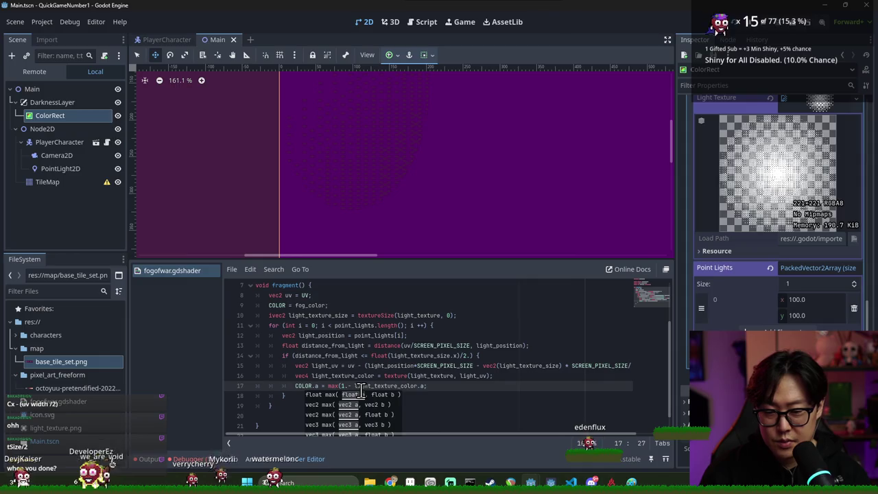
# Step: Wrap the alpha expression in max(0., ...) and test variations of the subtraction
pyautogui.click(443, 385)
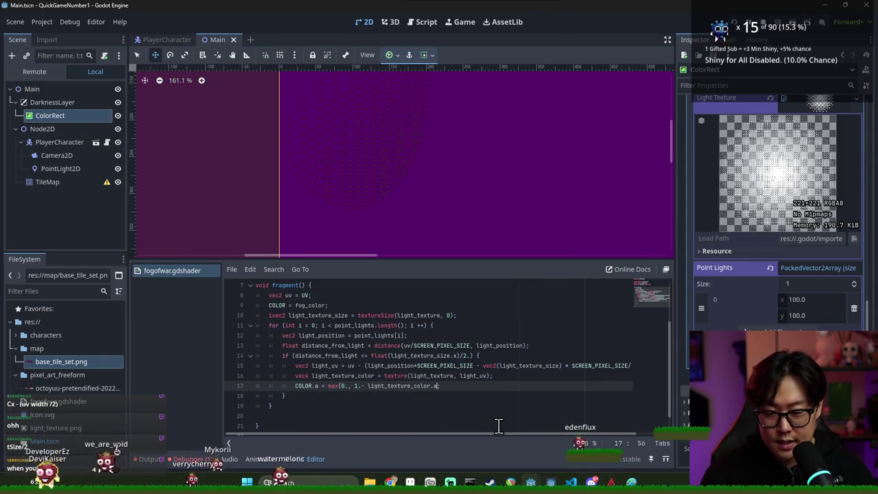
pyautogui.scroll(-4, 407, 215)
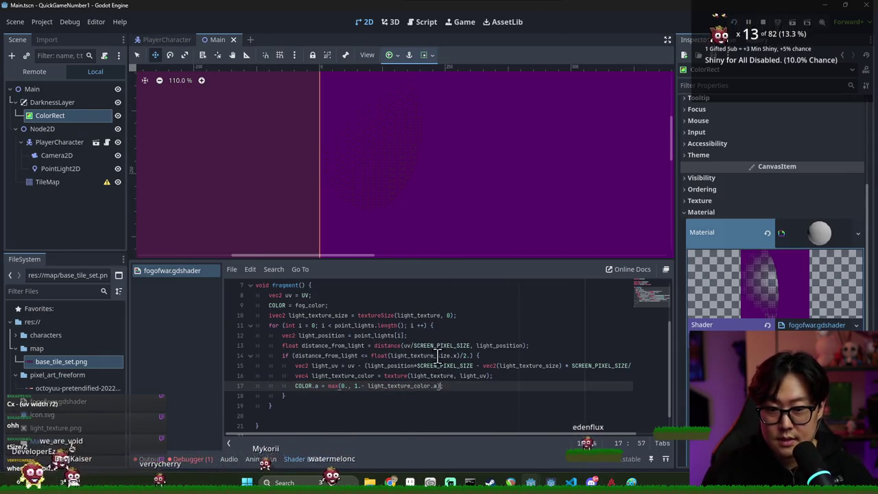
pyautogui.scroll(-3, 387, 388)
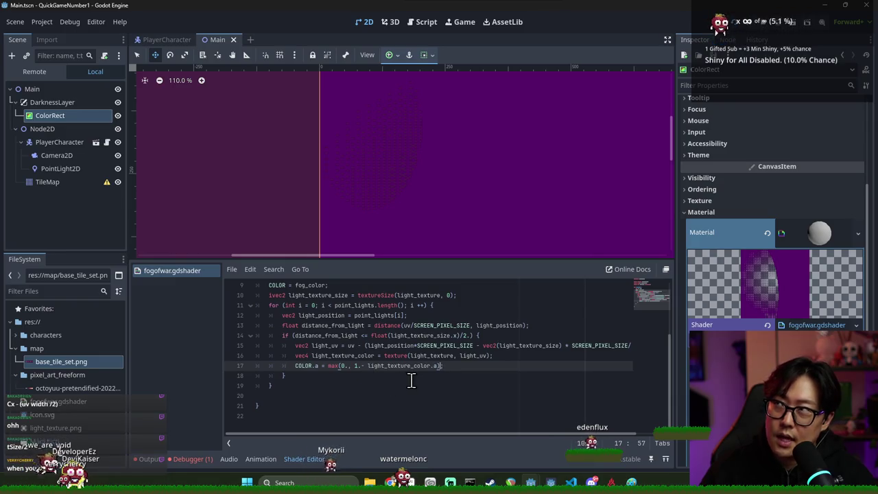
pyautogui.click(369, 366)
pyautogui.press('BackSpace')
pyautogui.press('BackSpace')
pyautogui.press('BackSpace')
pyautogui.write(')')
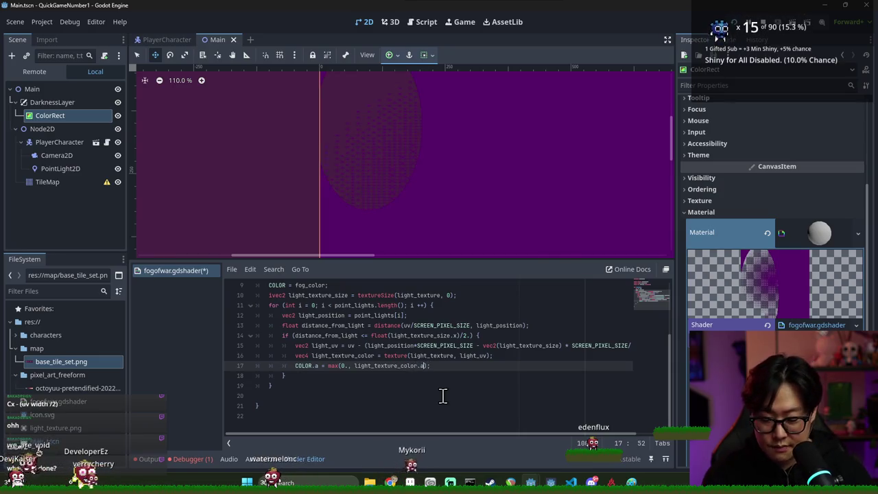
pyautogui.write('.')
pyautogui.hotkey('ctrl', 's')
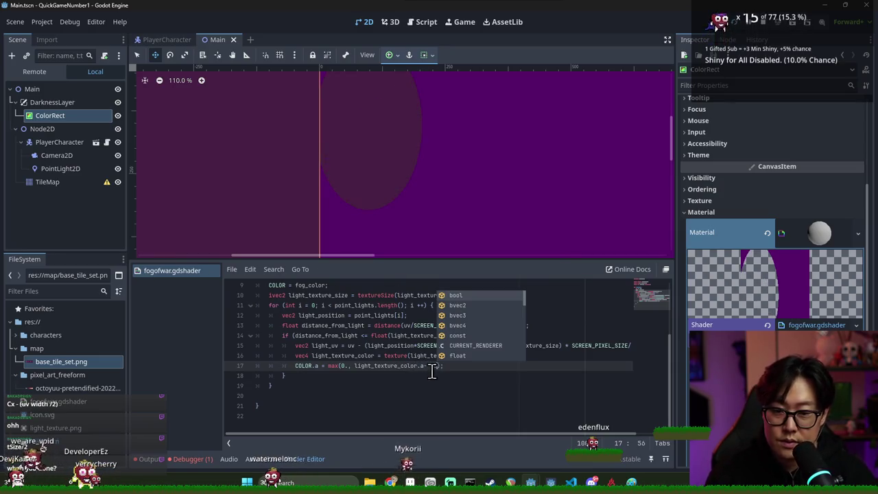
pyautogui.click(426, 365)
pyautogui.hotkey('ctrl', 's')
# Step: Restore the '1.-' so line 17 reads COLOR.a = max(0., 1.- light_texture_color.a), then save
pyautogui.scroll(-4, 397, 165)
pyautogui.scroll(8, 396, 167)
pyautogui.scroll(-3, 398, 168)
pyautogui.scroll(-4, 400, 173)
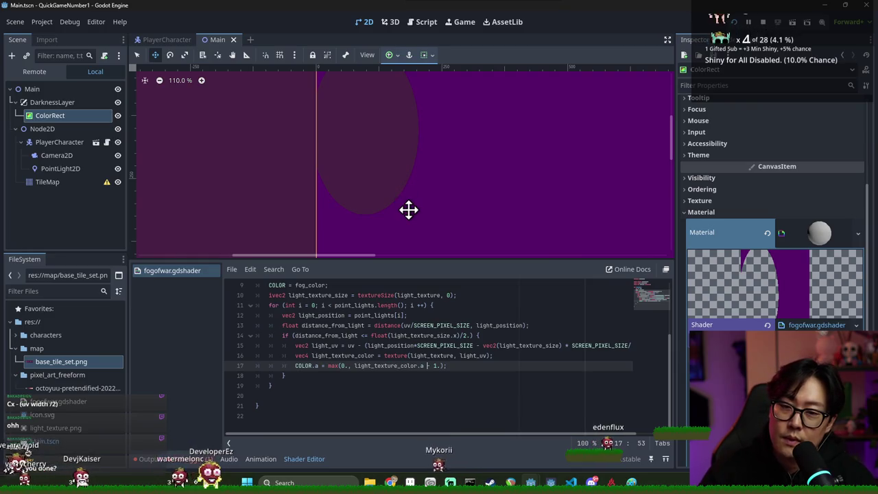
pyautogui.press('Delete')
pyautogui.press('Delete')
pyautogui.press('Delete')
pyautogui.hotkey('ctrl', 'Left')
pyautogui.hotkey('ctrl', 'Left')
pyautogui.hotkey('ctrl', 'Left')
pyautogui.write('1.-')
pyautogui.hotkey('ctrl', 's')
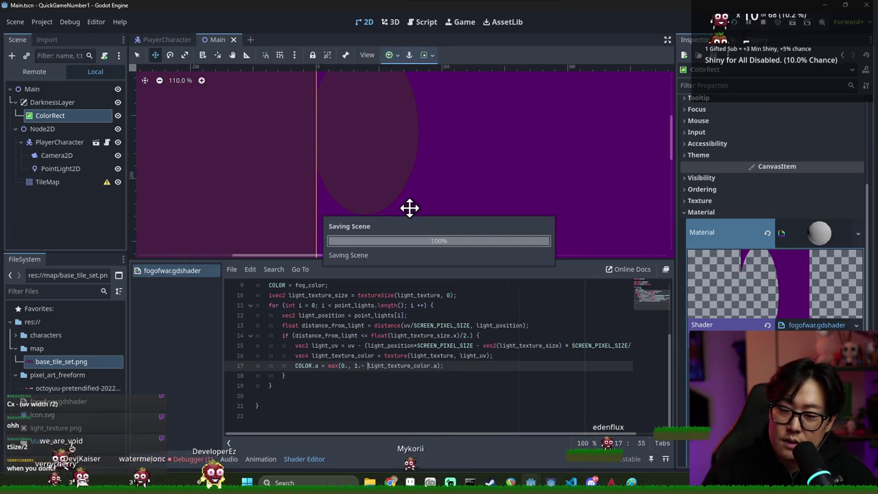
pyautogui.scroll(10, 387, 154)
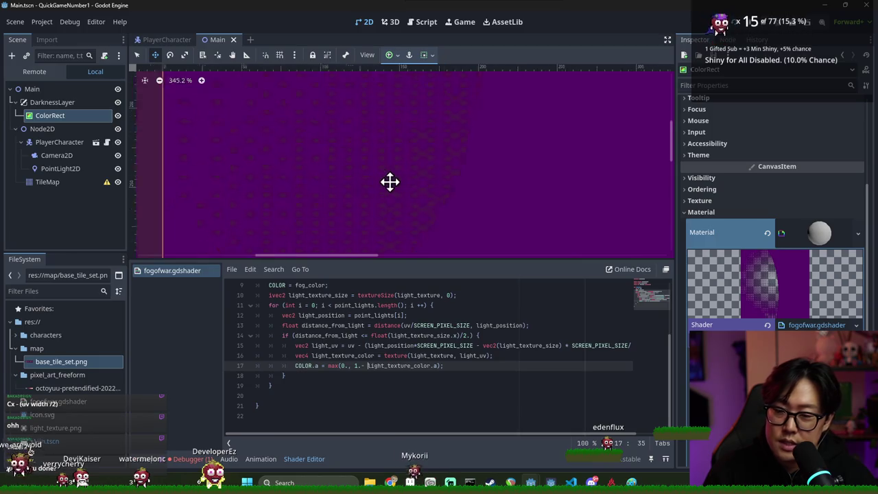